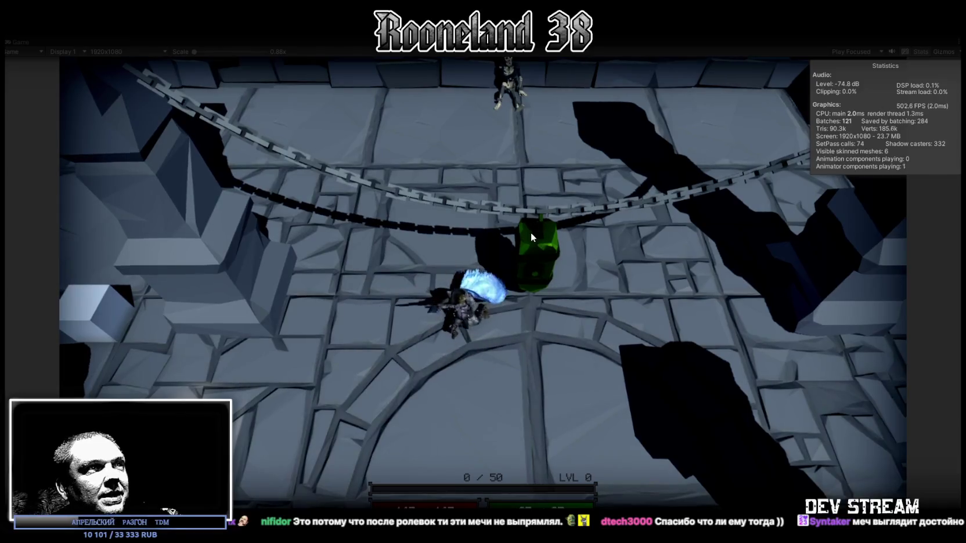
Walk the character around the dungeon arena, swing the sword, then restore the normal editor layout
key("s")
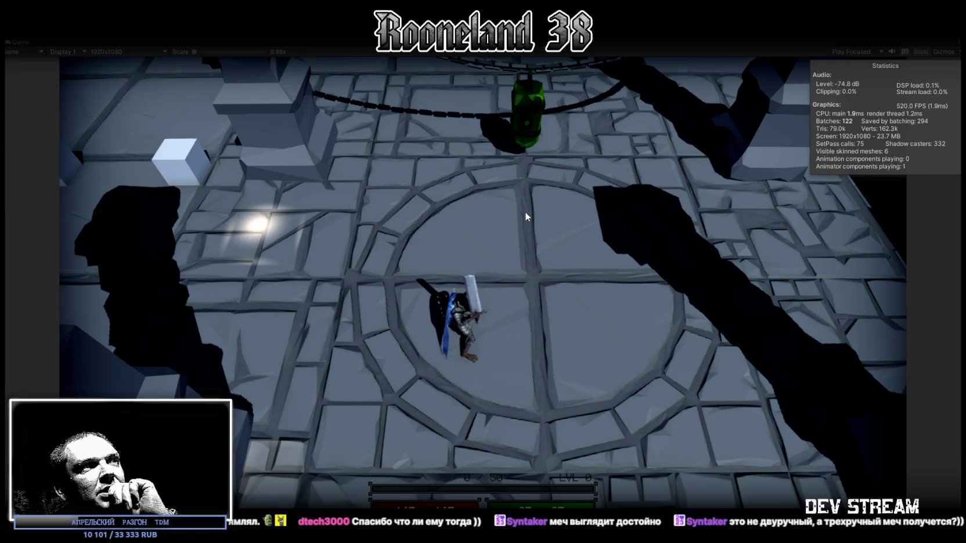
key("w")
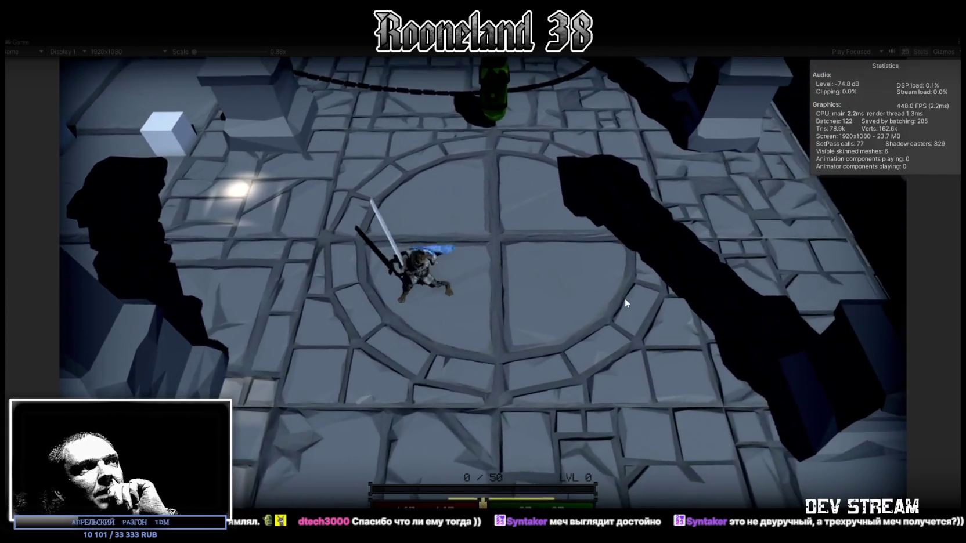
left_click(622, 297)
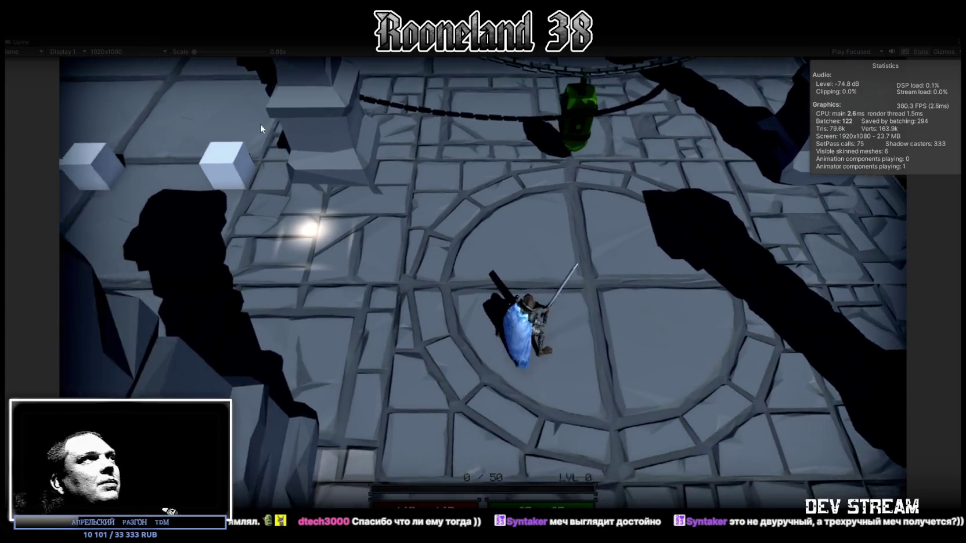
key("shift+space")
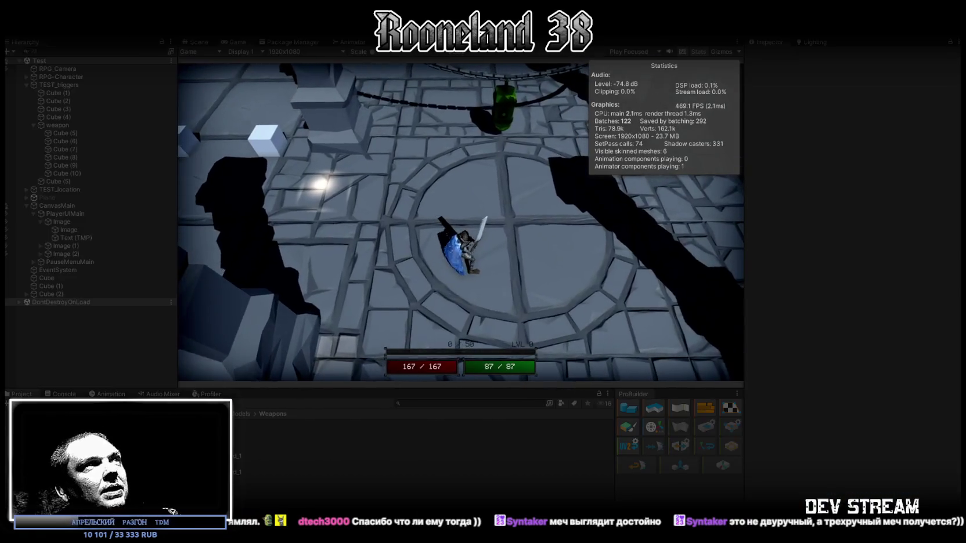
Stop Play mode, review the Test scene's TEST_triggers cubes, then switch to the browser
key("ctrl+p")
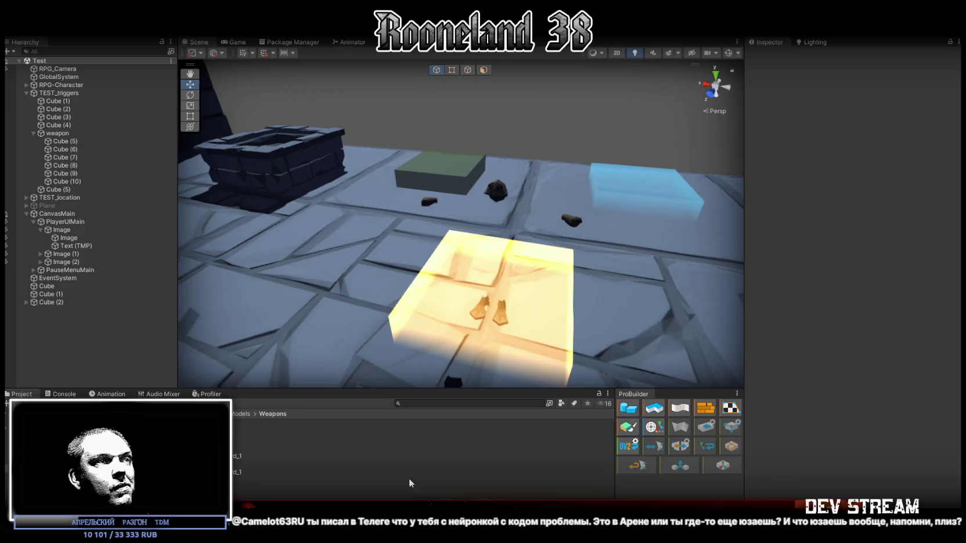
key("alt+Tab")
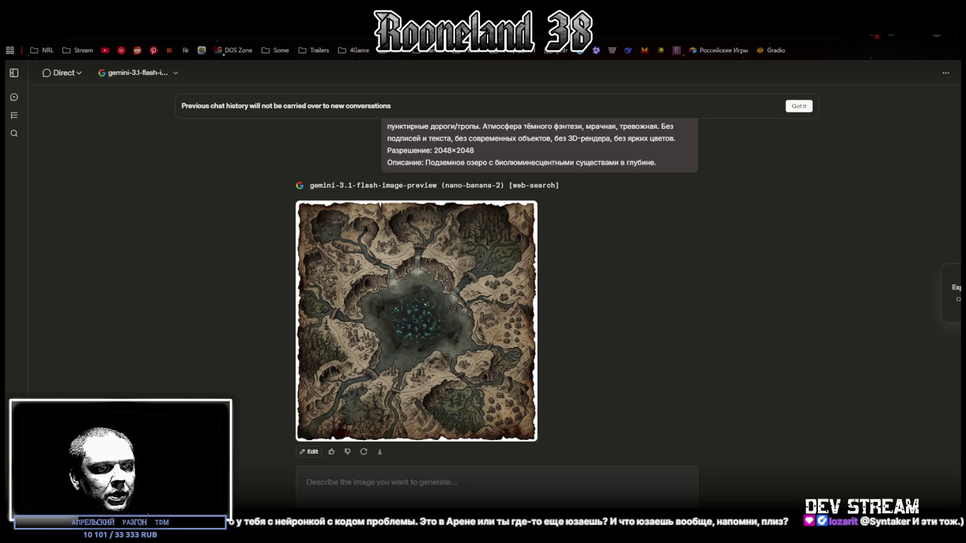
Paste the map prompt without its quotes, append the paladin fortress description after 'Описание:', and send it
type("\"Сгенерируй Фэнтези-карта локации, вид строго сверху (top-down), стилизация под старый пергамент/пожелтевшую бумагу с рваными обожжёнными краями, тушь + акварельная заливка (ink and watercolor wash), тонкие чёрные контуры, штриховка, приглушённая палитра (сепия/серо-зелёные/чёрные), редкие тёмно-красные пятна как следы крови/ржавчины, высокая детализация. Элементы карты рисовать условными символами: горные хребты, леса (хвойные и мёртвые деревья), болота, реки с излучинами, водопады, озёра, скалы, руины/деревни, мосты/переправы, пунктирные дороги/тропы. Атмосфера тёмного фэнтези, мрачная, тревожная. Без подписей и текста, без современных объектов, без 3D-рендера, без ярких цветов. Разрешение: 2048×2048 Описание: \"")
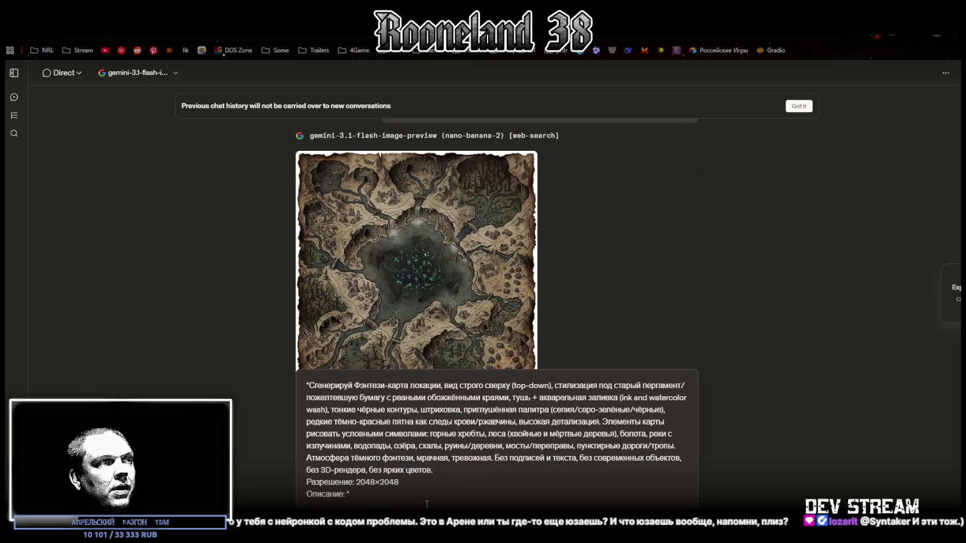
key("BackSpace")
key("ctrl+Home")
key("Delete")
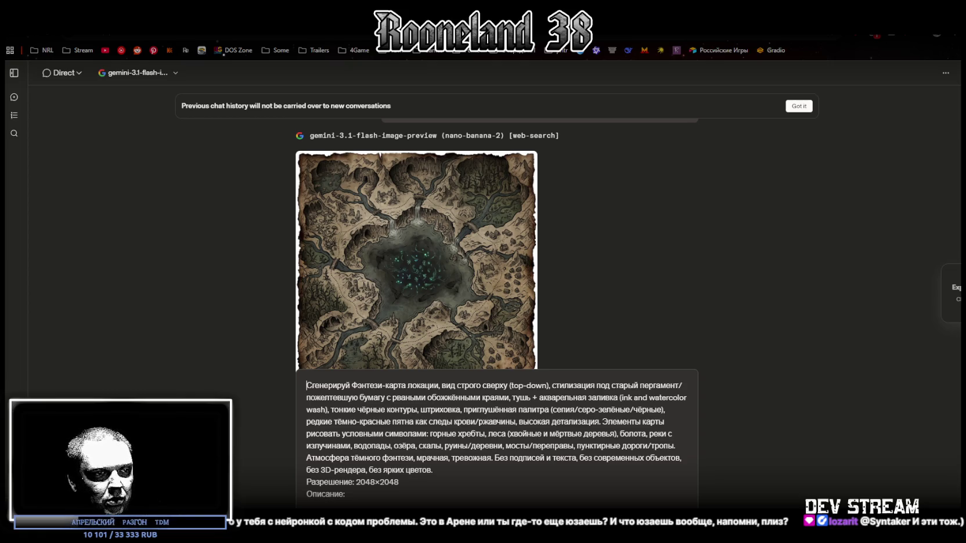
key("ctrl+End")
type("Крепость ордена паладинов с разбитыми щитами и потухшими факелами.")
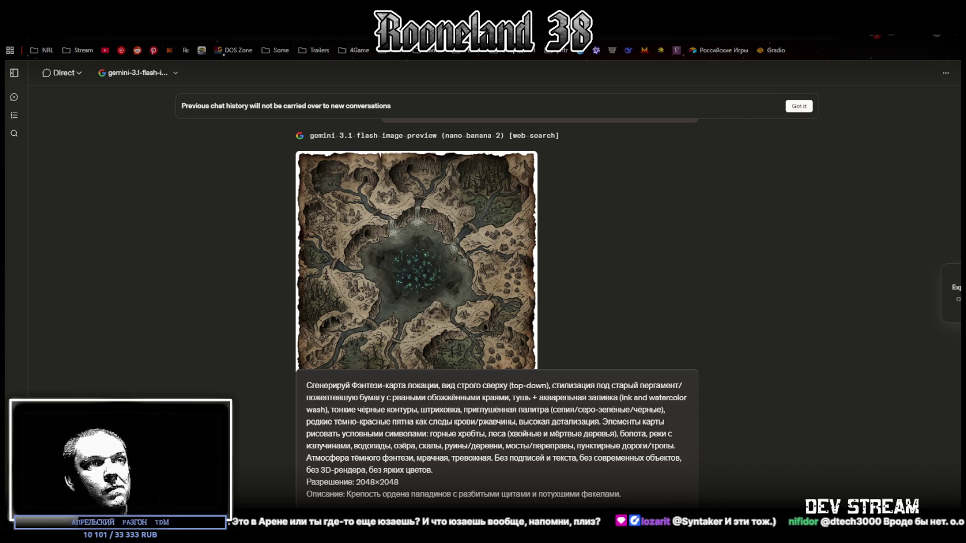
key("Return")
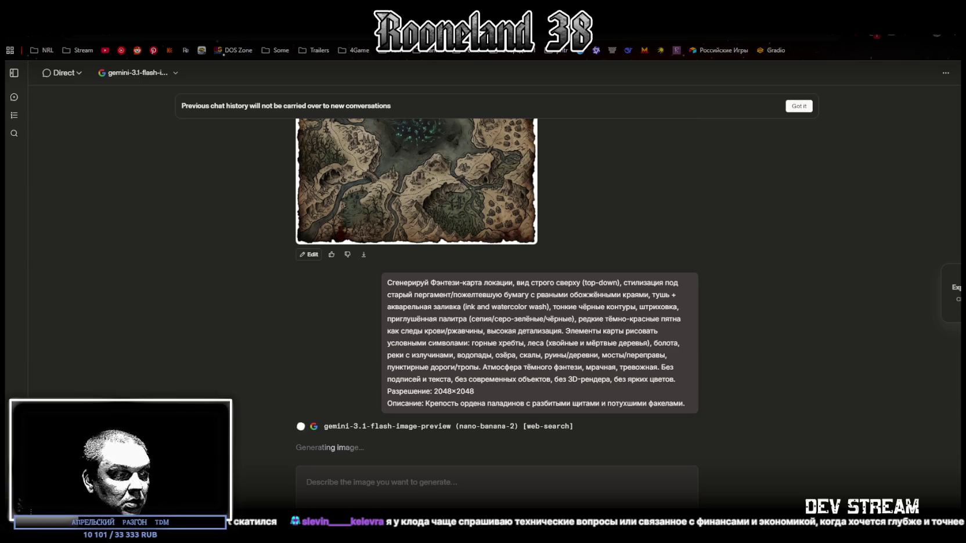
key("alt+Tab")
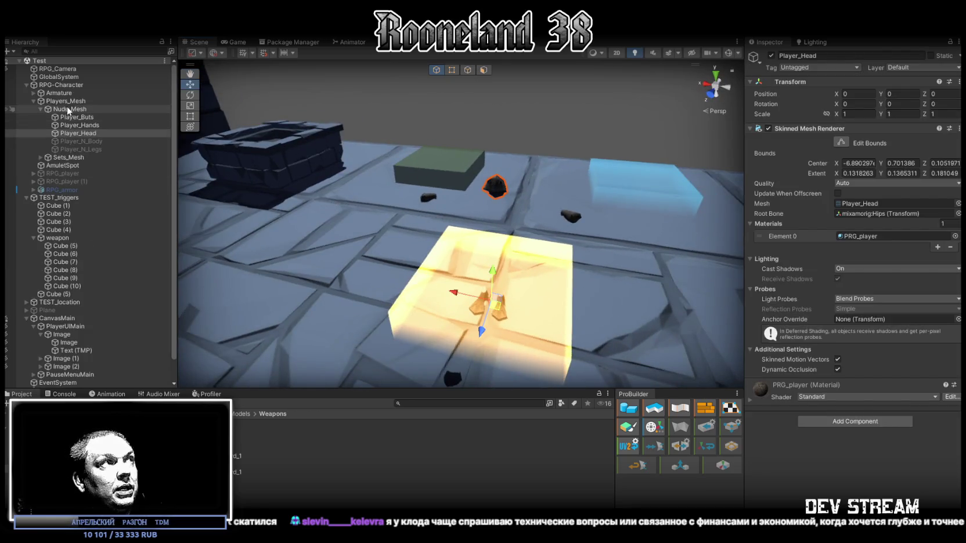
Select RPG-Character and scroll through its equipment visuals, status controller and movement stopper components
left_click(64, 85)
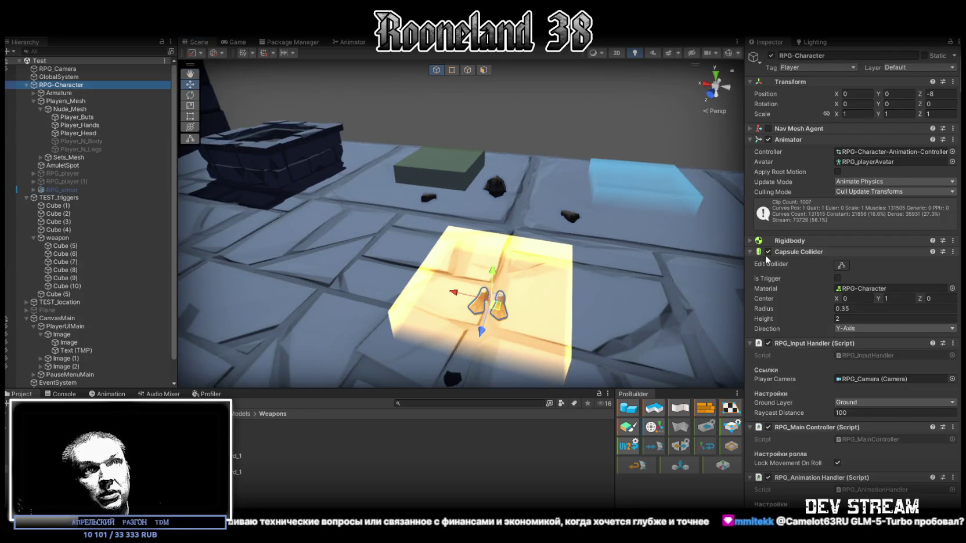
scroll(798, 322, "down", 15)
scroll(836, 307, "down", 20)
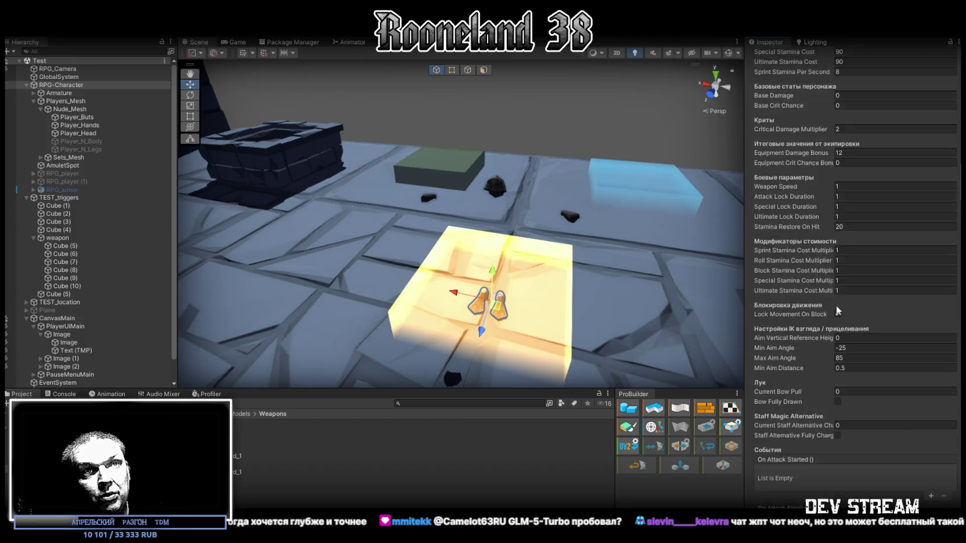
scroll(832, 300, "down", 20)
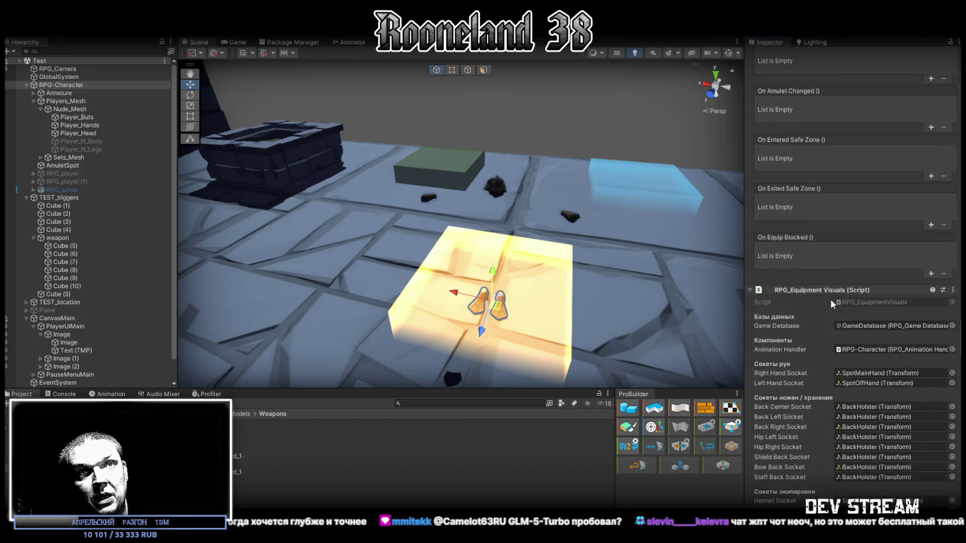
scroll(829, 299, "down", 20)
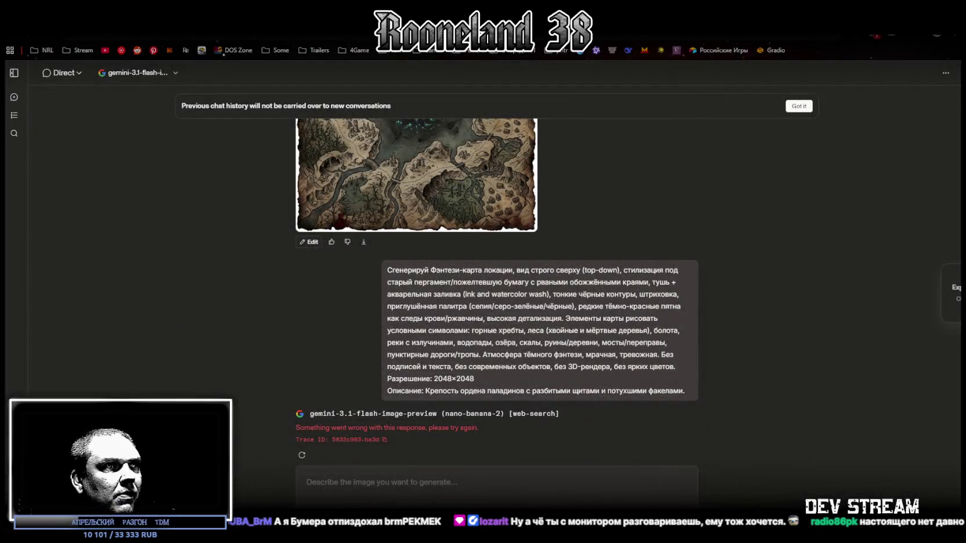
Retry the failed paladin fortress map image and scroll up to the previous map, then return to Unity
left_click(302, 455)
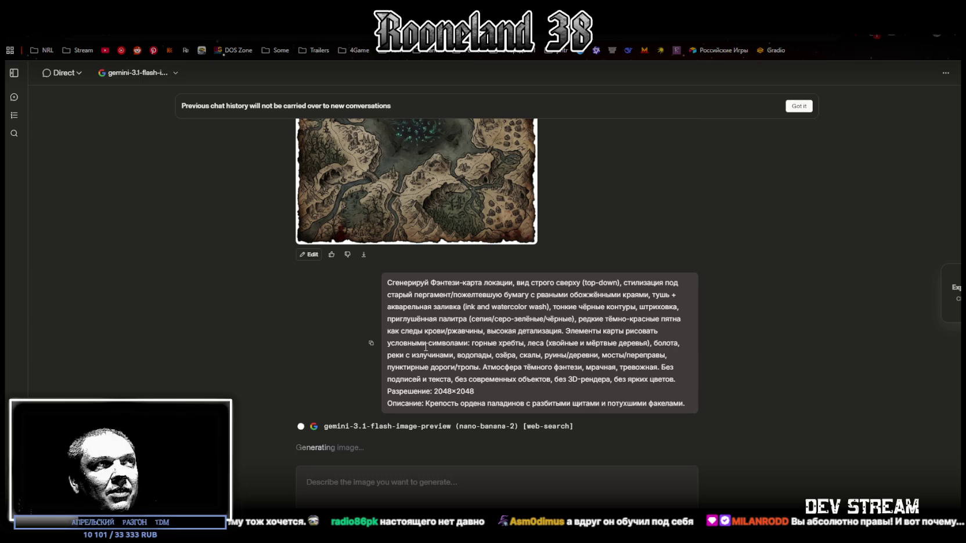
scroll(425, 345, "up", 2)
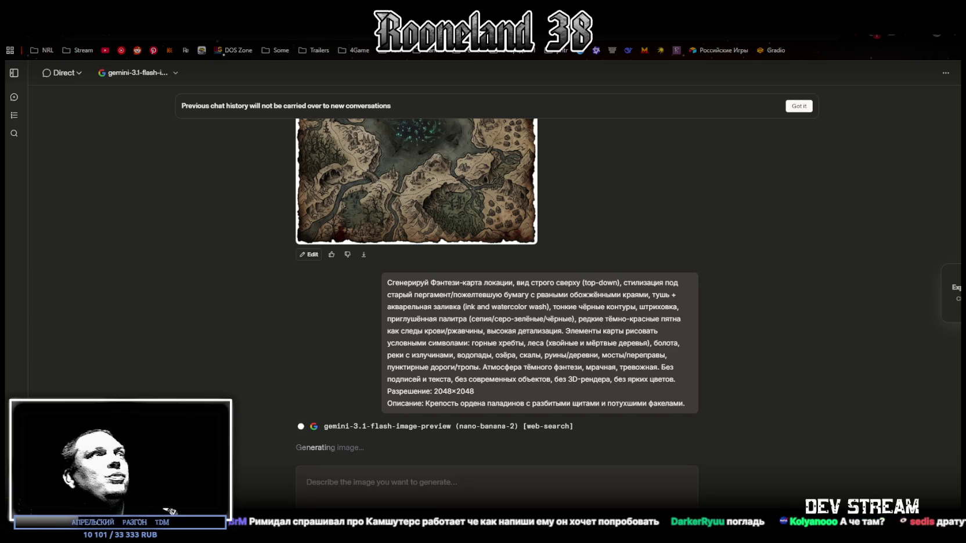
key("alt+Tab")
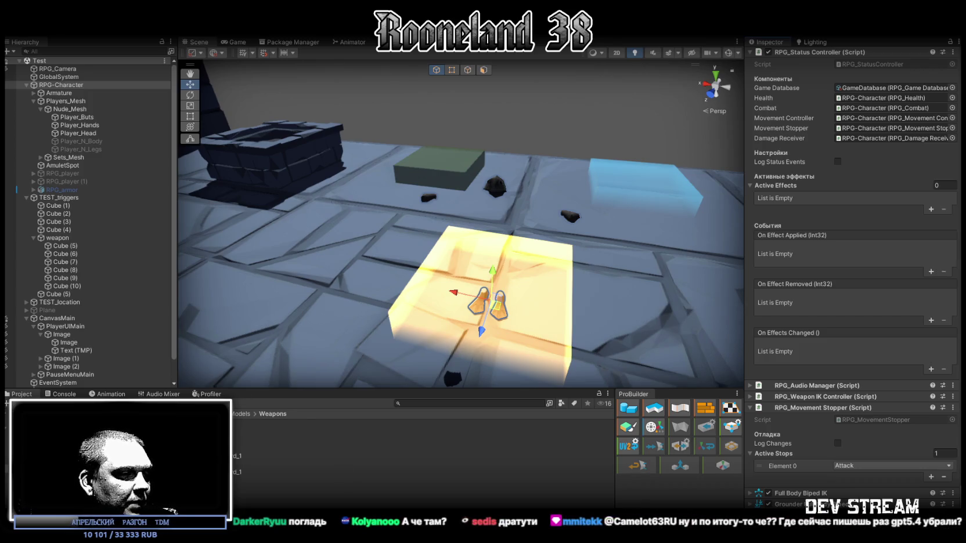
Duplicate the sword mesh, lock and hide the original, and select the copy
key("alt+Tab")
mouse_move(459, 316)
left_mouse_down()
mouse_move(607, 172)
mouse_move(588, 297)
mouse_move(668, 261)
left_mouse_up()
key("ctrl+d")
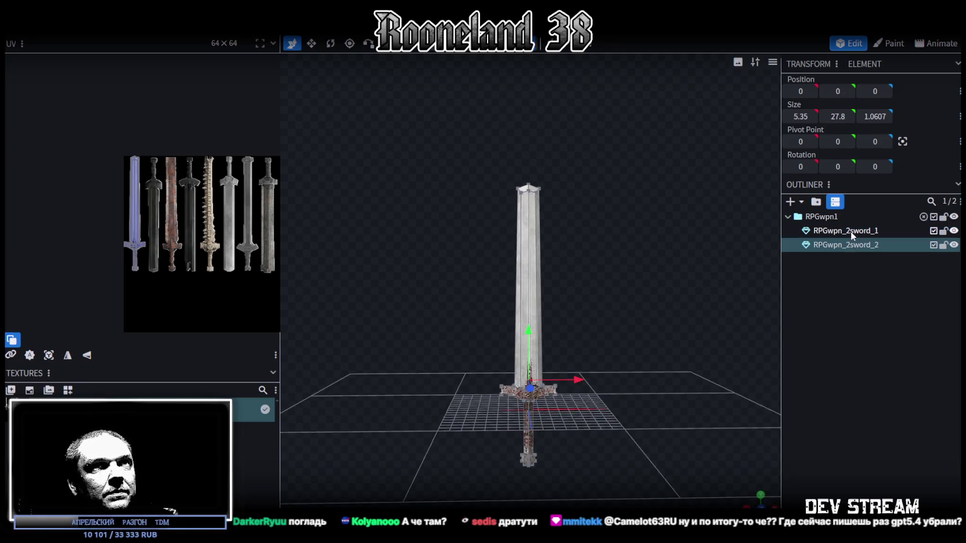
left_click(943, 231)
left_click(953, 232)
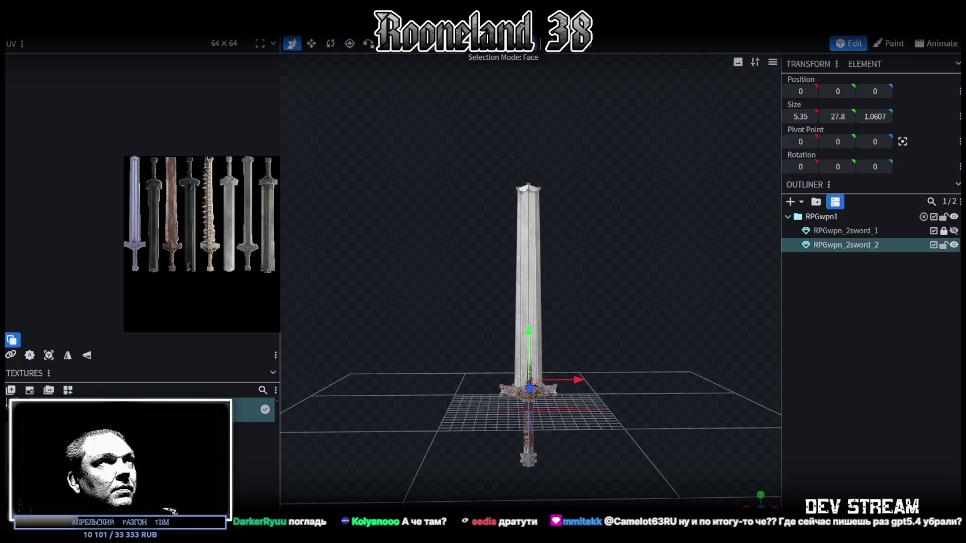
left_click(529, 236)
Widen the UV panel, mirror the sword's UVs vertically and move the islands onto the dark second sword
scroll(205, 224, "up", 5)
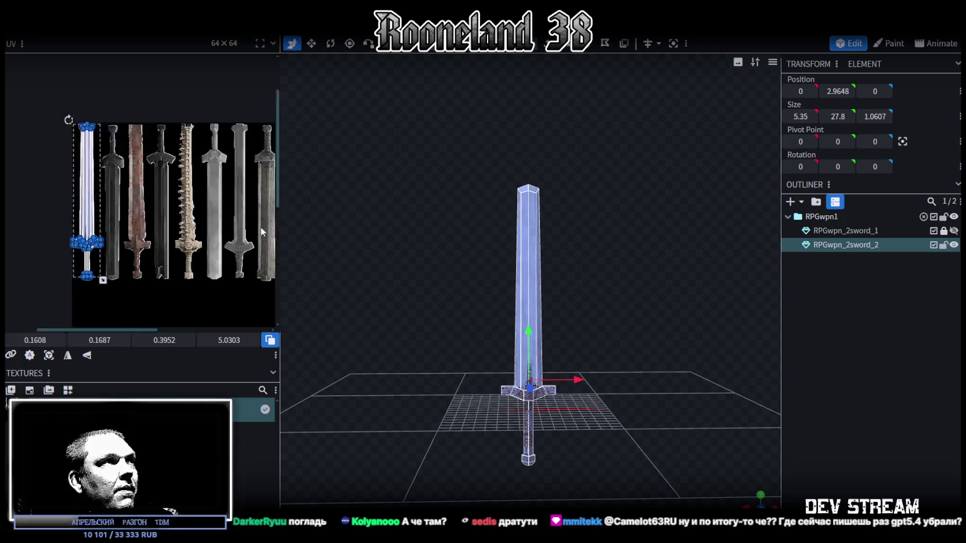
left_click_drag(280, 197, 382, 200)
mouse_move(157, 242)
left_mouse_down()
mouse_move(309, 238)
mouse_move(307, 249)
left_mouse_up()
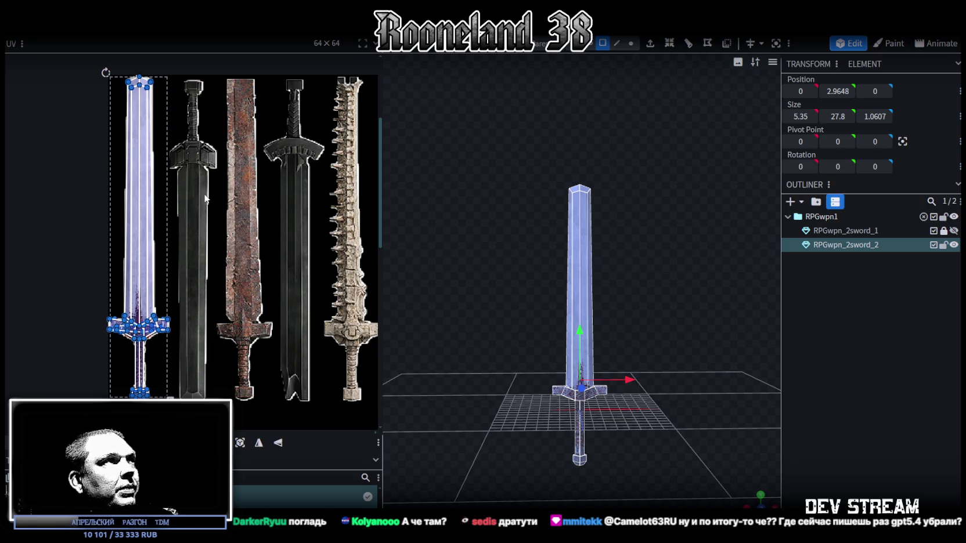
left_click(260, 443)
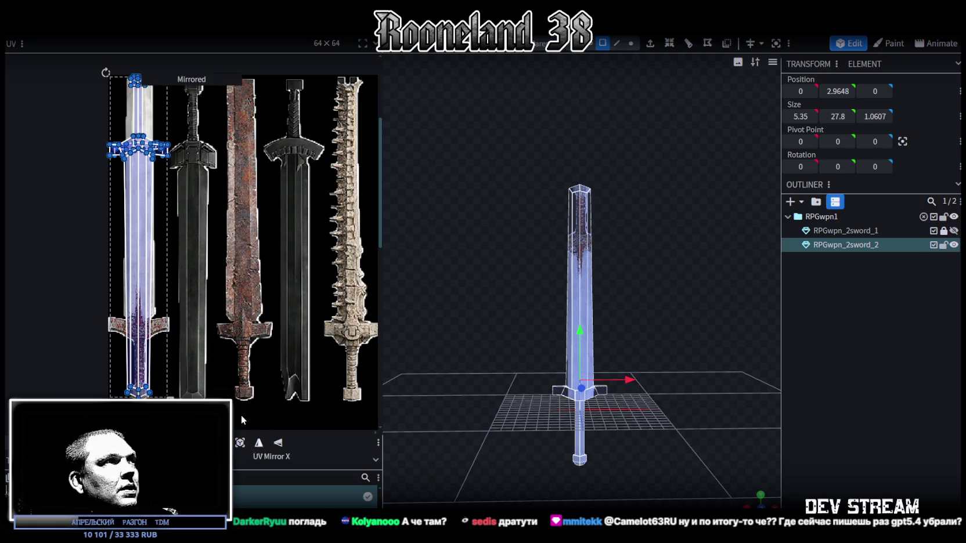
left_click_drag(160, 239, 189, 242)
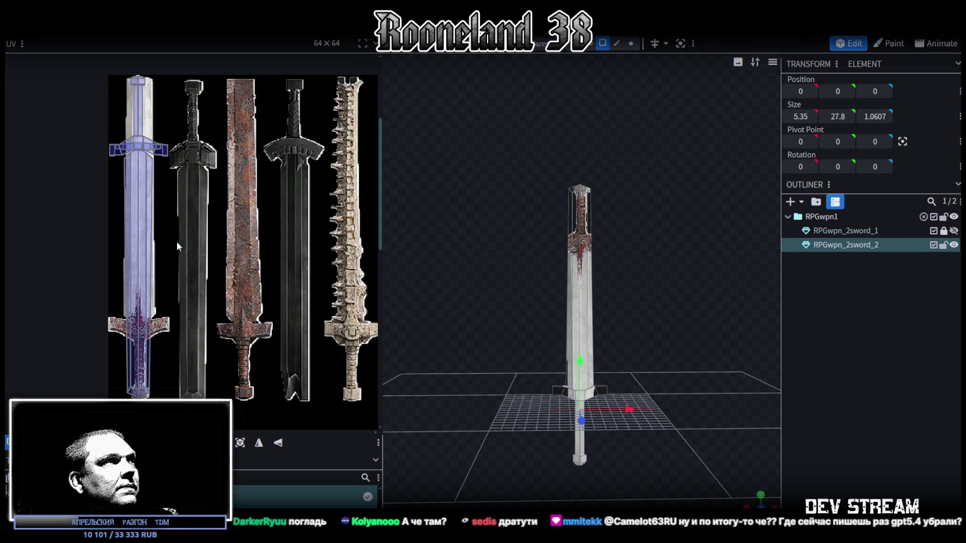
left_click_drag(149, 231, 206, 225)
scroll(180, 150, "up", 3)
key("ctrl+z")
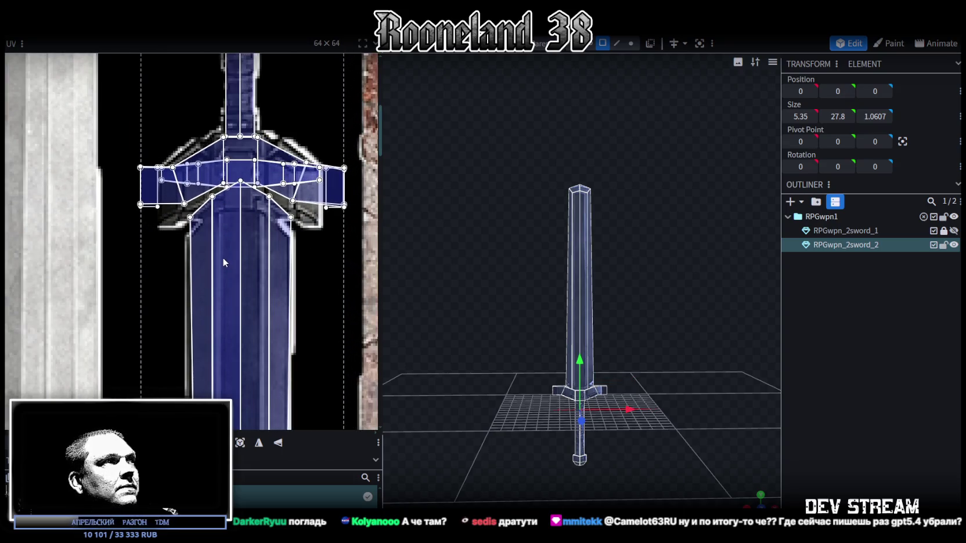
scroll(223, 257, "down", 5)
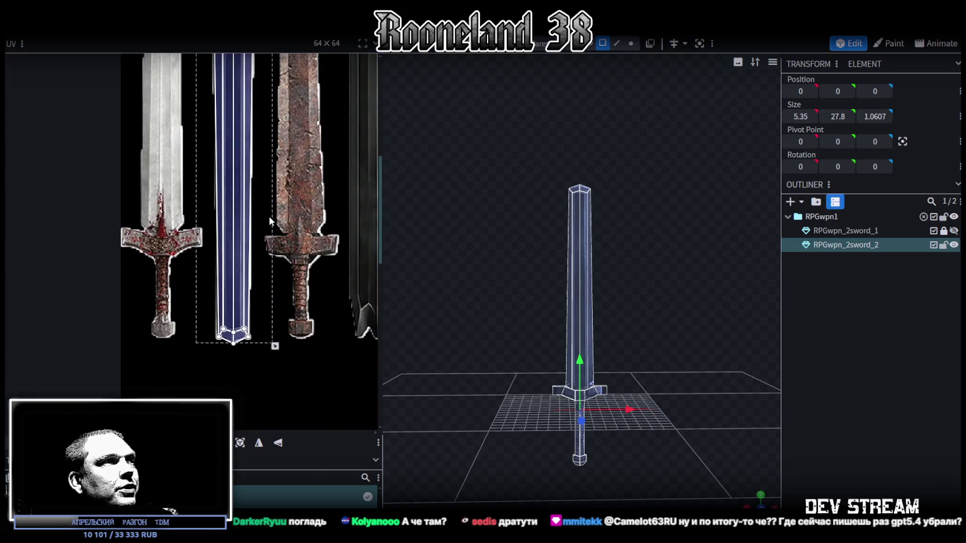
scroll(240, 326, "up", 5)
scroll(281, 272, "down", 3)
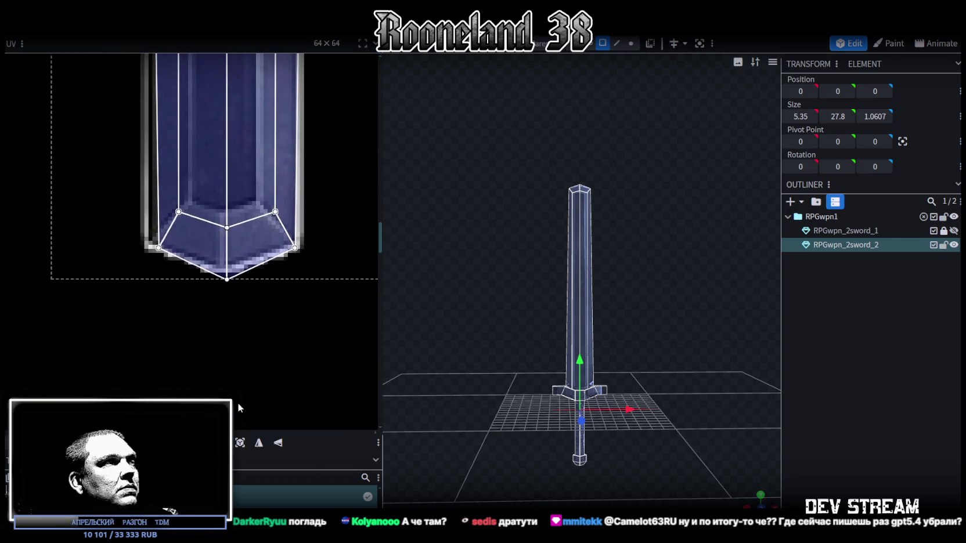
left_click(634, 44)
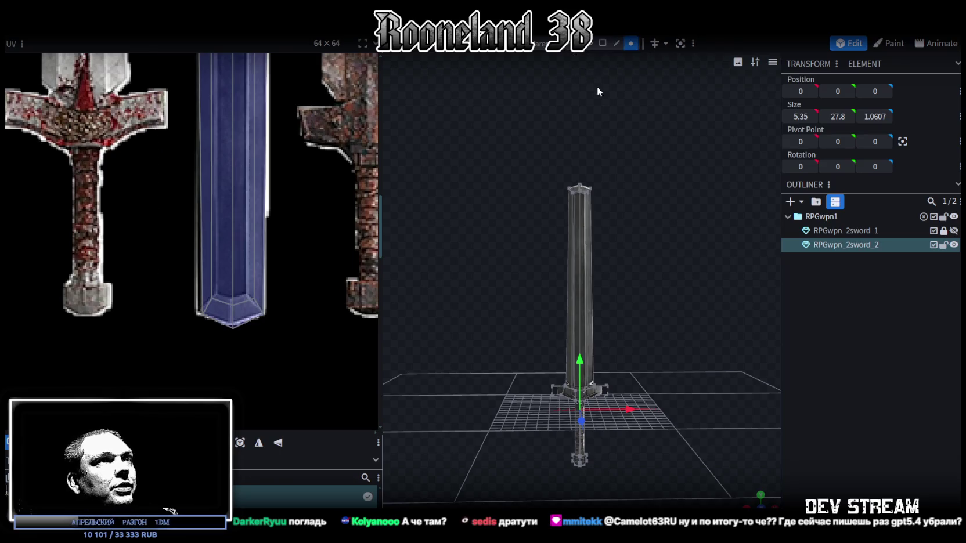
Lower the blade's tip vertices 0.5 units, from Y 21.7389 to 21.2389
scroll(569, 162, "up", 5)
scroll(655, 181, "down", 3)
left_click_drag(656, 181, 657, 228)
mouse_move(518, 153)
left_mouse_down()
mouse_move(670, 233)
mouse_move(638, 214)
left_mouse_up()
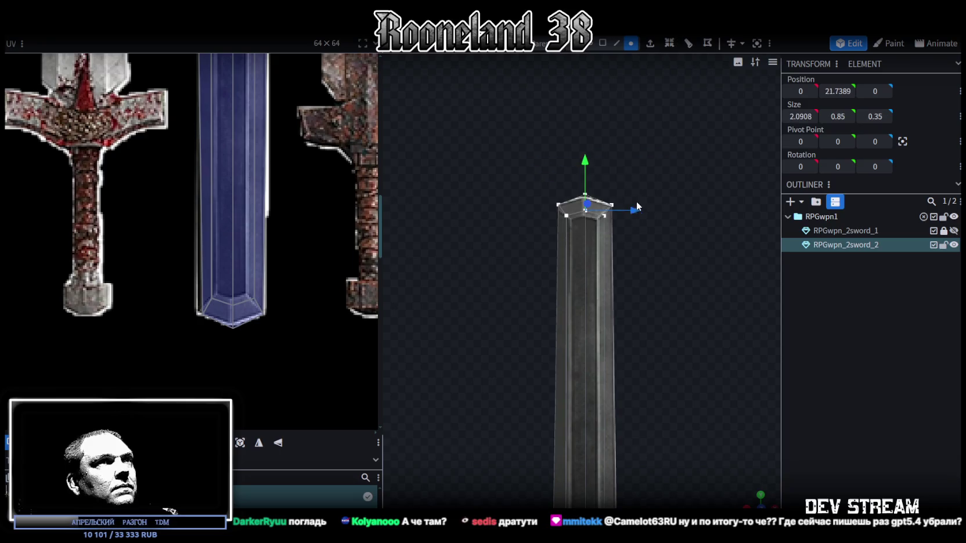
left_click_drag(586, 155, 587, 172)
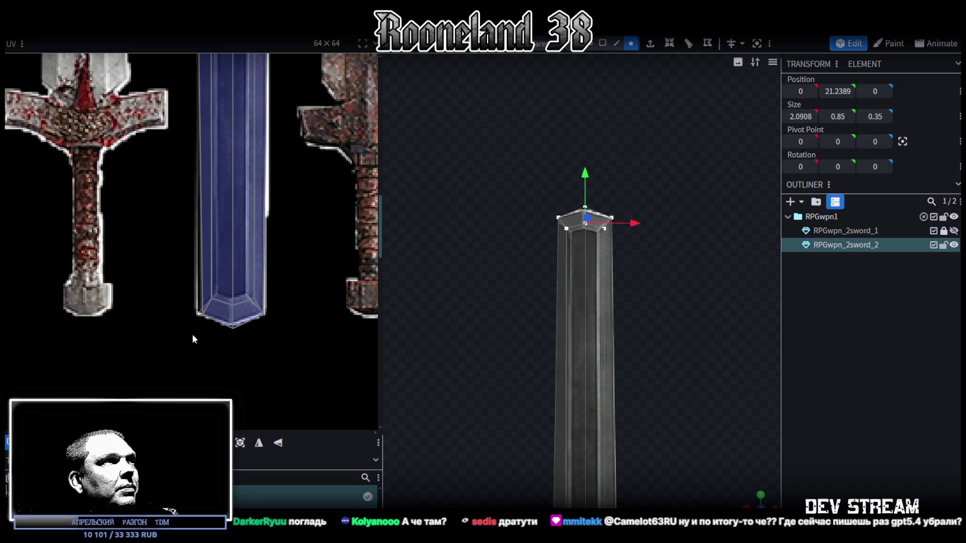
Select the blade's UV faces from the bottom up to the guard in the UV editor
scroll(193, 335, "down", 4)
left_click_drag(223, 373, 287, 301)
scroll(256, 232, "up", 2)
mouse_move(231, 418)
left_mouse_down()
mouse_move(266, 223)
mouse_move(263, 183)
left_mouse_up()
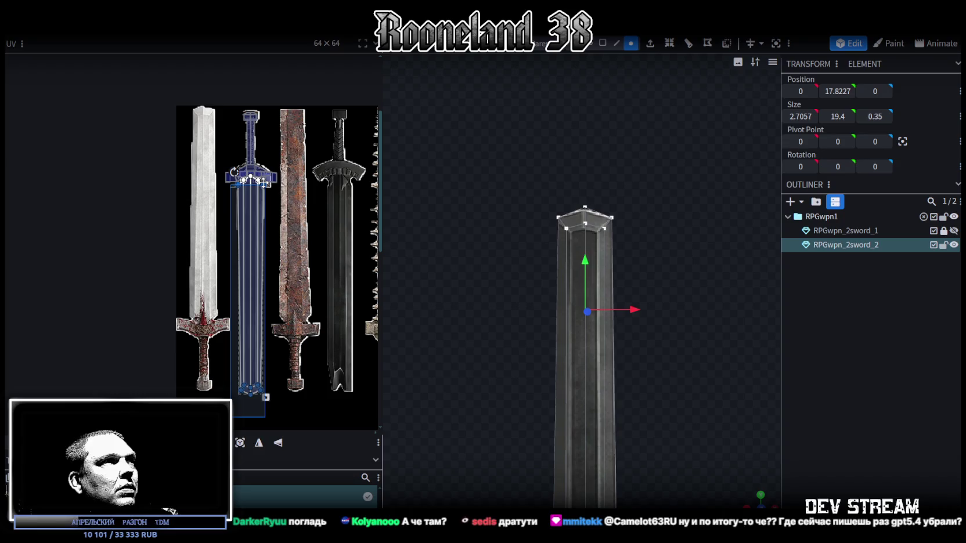
Shift the blade's UV faces lower on the sword texture sheet
mouse_move(264, 184)
left_mouse_down()
mouse_move(258, 203)
mouse_move(251, 172)
left_mouse_up()
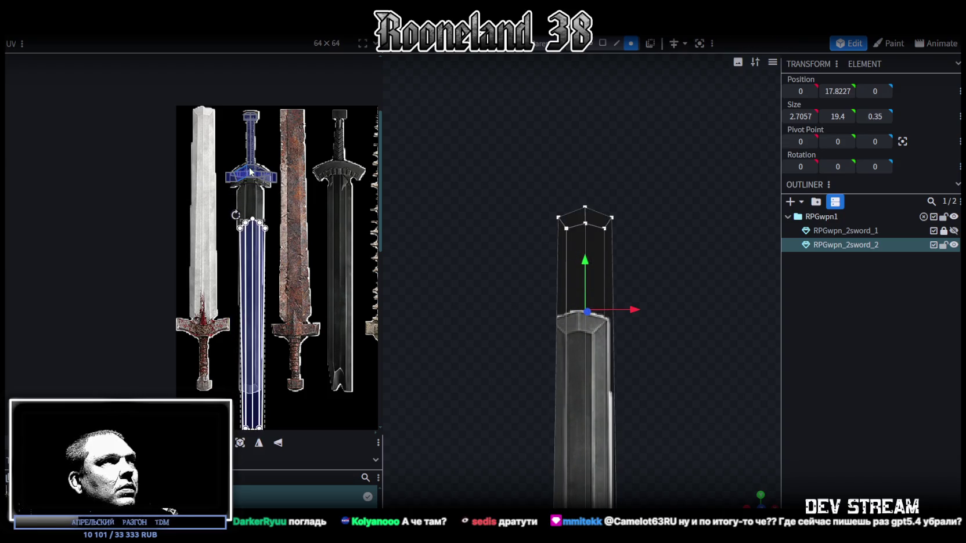
scroll(250, 172, "up", 5)
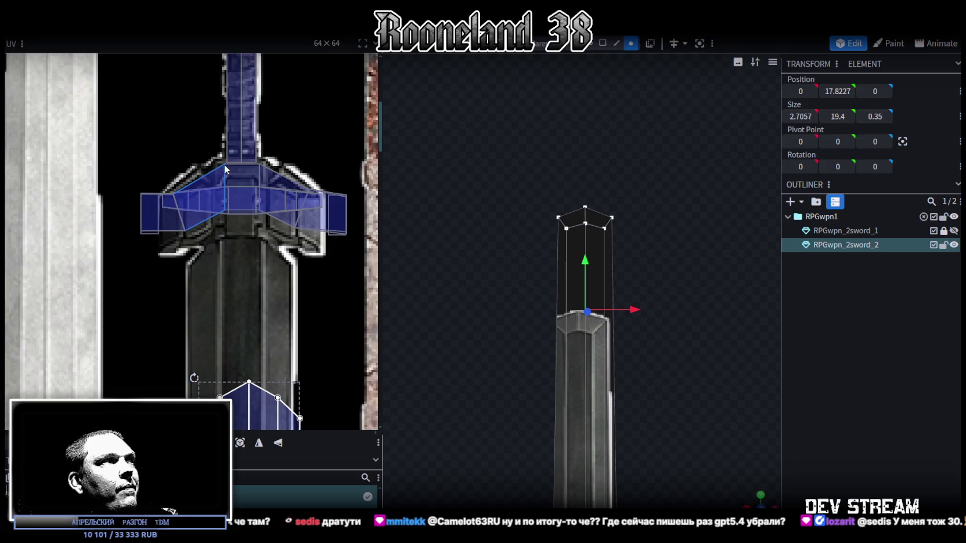
scroll(567, 314, "down", 2)
scroll(517, 251, "down", 3)
scroll(235, 306, "down", 3)
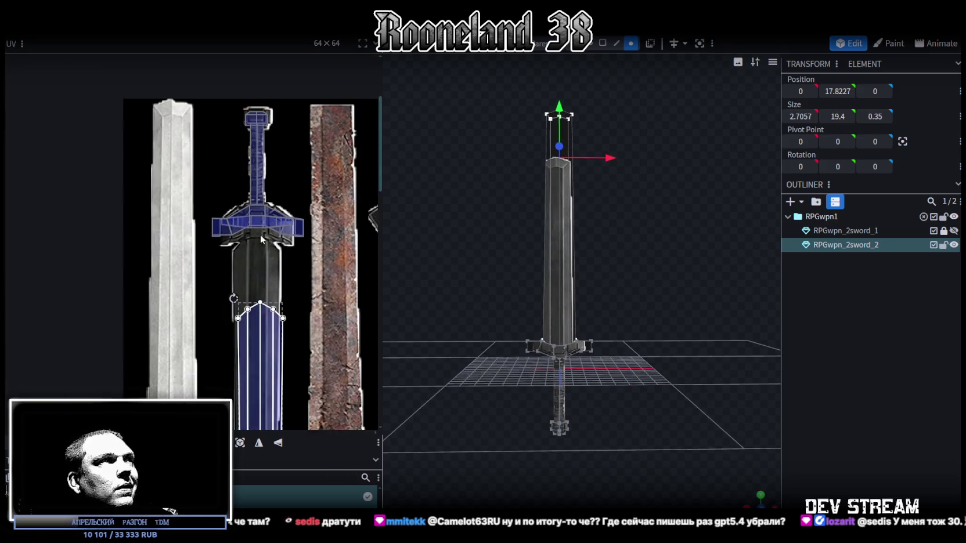
Move the guard and handle UV faces onto the dark second sword's grip
left_click_drag(135, 290, 226, 152)
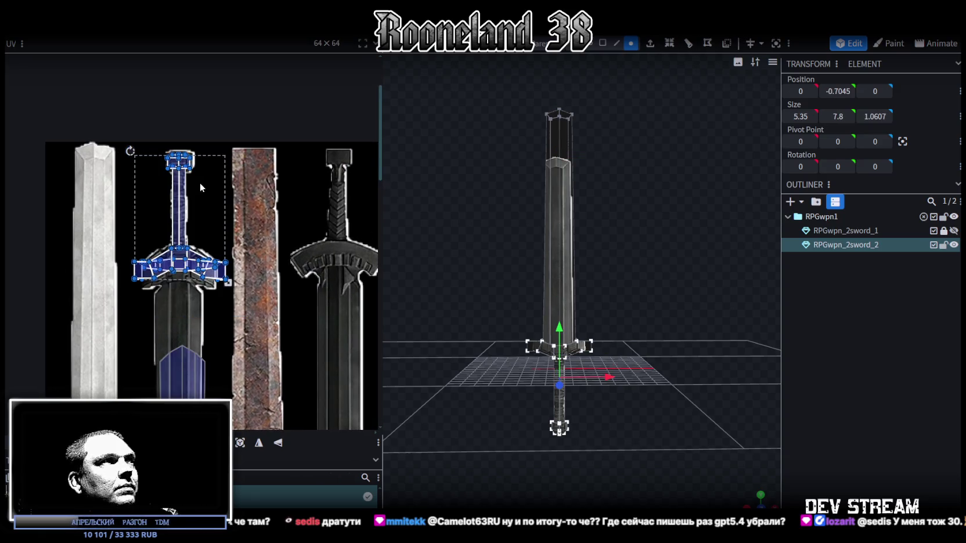
mouse_move(186, 207)
left_mouse_down()
mouse_move(248, 208)
mouse_move(334, 247)
mouse_move(191, 229)
left_mouse_up()
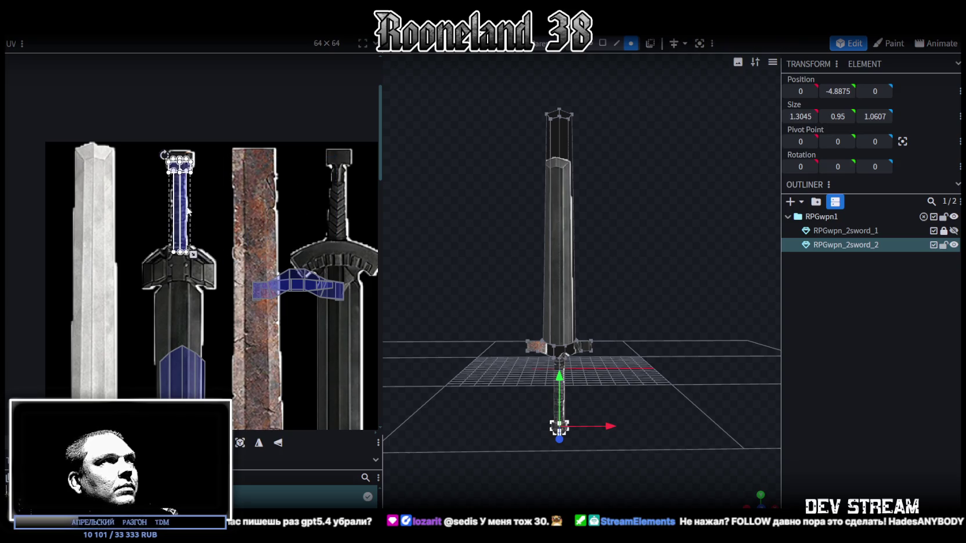
scroll(226, 202, "up", 4)
scroll(226, 202, "up", 2)
left_click(221, 202)
scroll(253, 215, "down", 4)
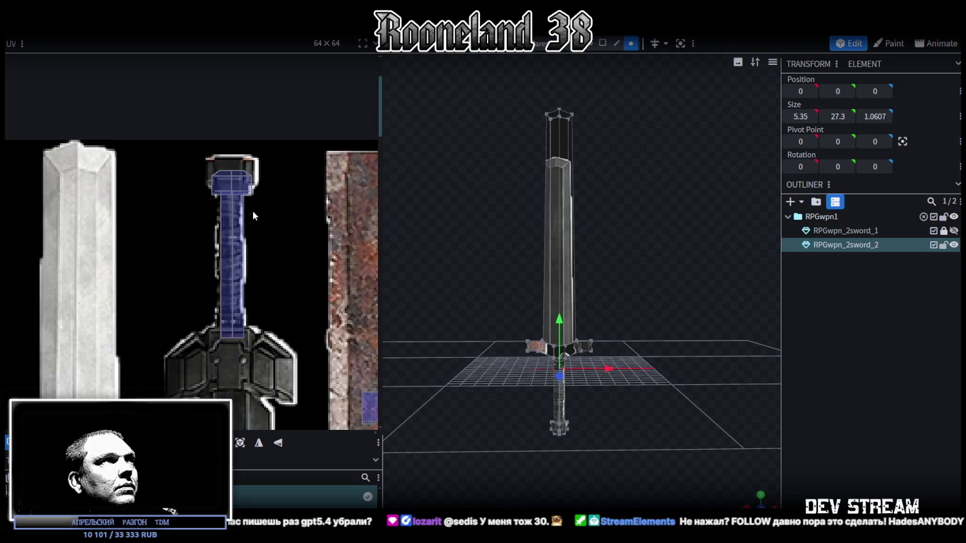
Nudge the guard and handle UV faces slightly upward on the texture
mouse_move(191, 164)
left_mouse_down()
mouse_move(301, 319)
mouse_move(300, 344)
left_mouse_up()
scroll(229, 198, "up", 3)
left_click_drag(244, 254, 241, 240)
scroll(311, 148, "down", 5)
Narrow the blade's UV face from the right side
left_click_drag(182, 296, 322, 136)
scroll(273, 220, "up", 3)
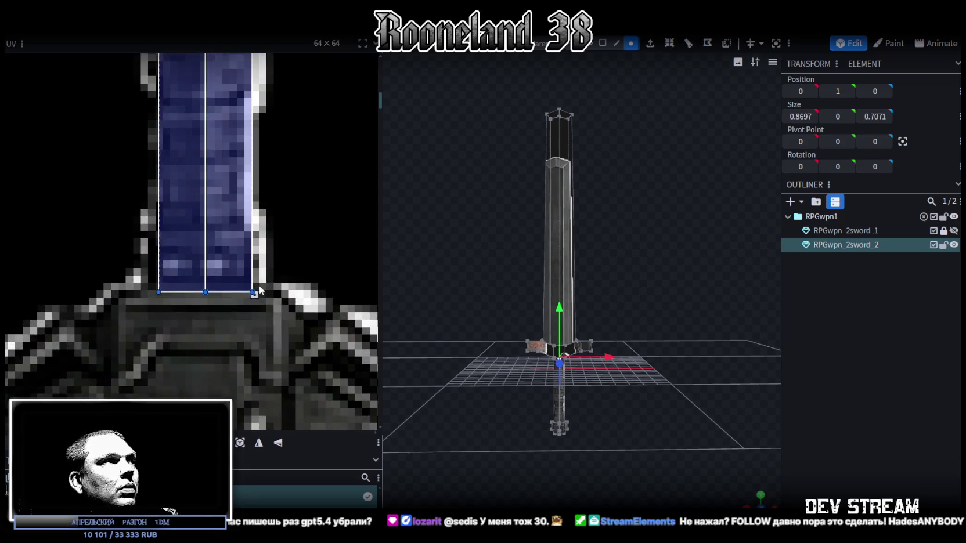
left_click_drag(254, 294, 245, 297)
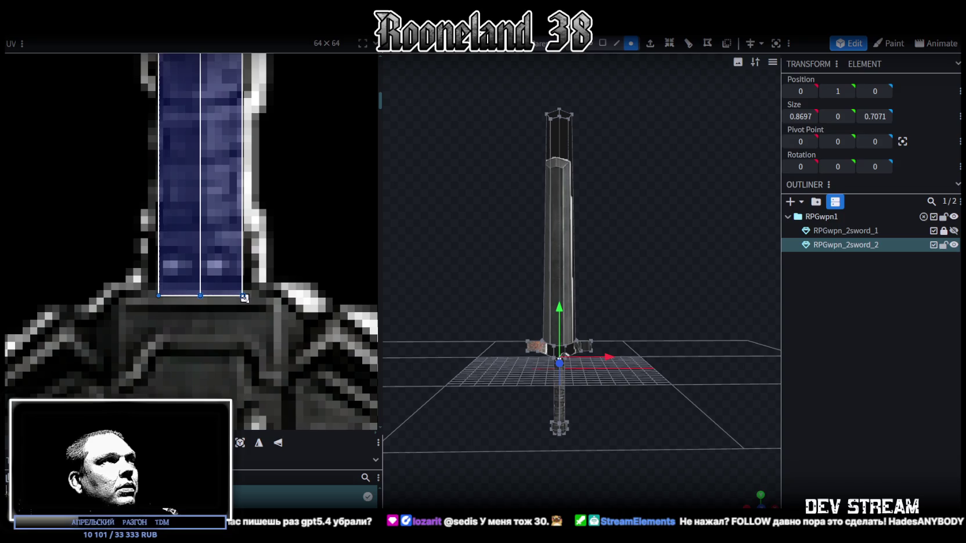
scroll(248, 244, "up", 5)
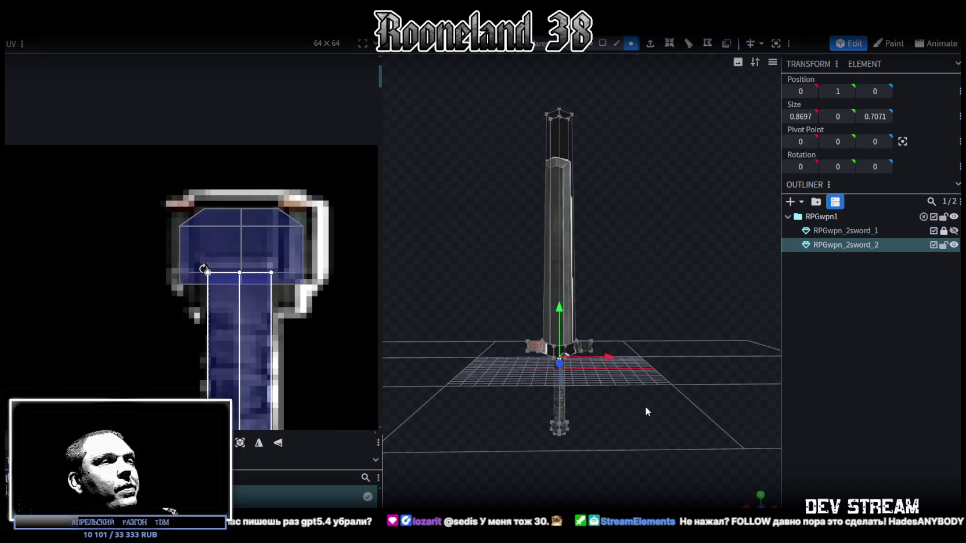
Mirror the crossguard UV face vertically and stretch it over the painted guard area
left_click(195, 232)
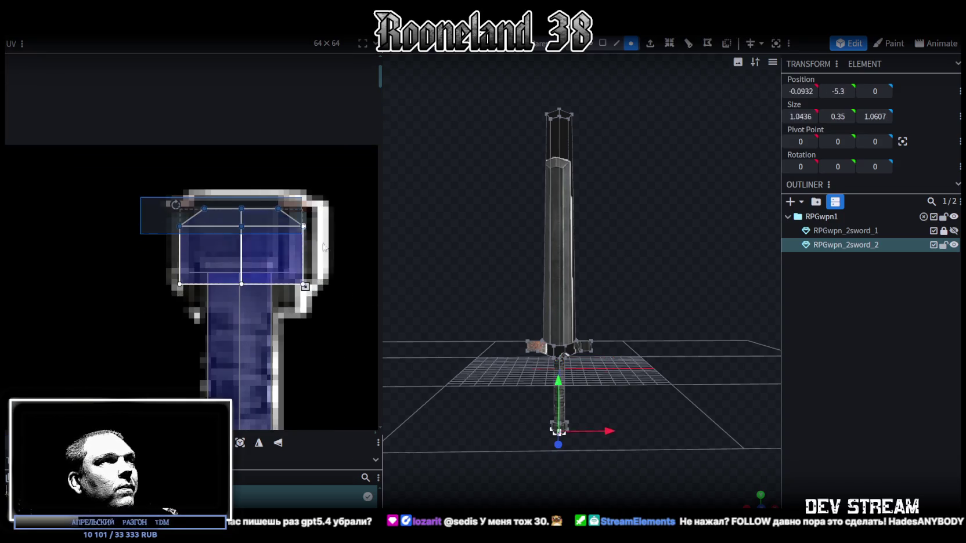
left_click(279, 444)
scroll(206, 242, "up", 3)
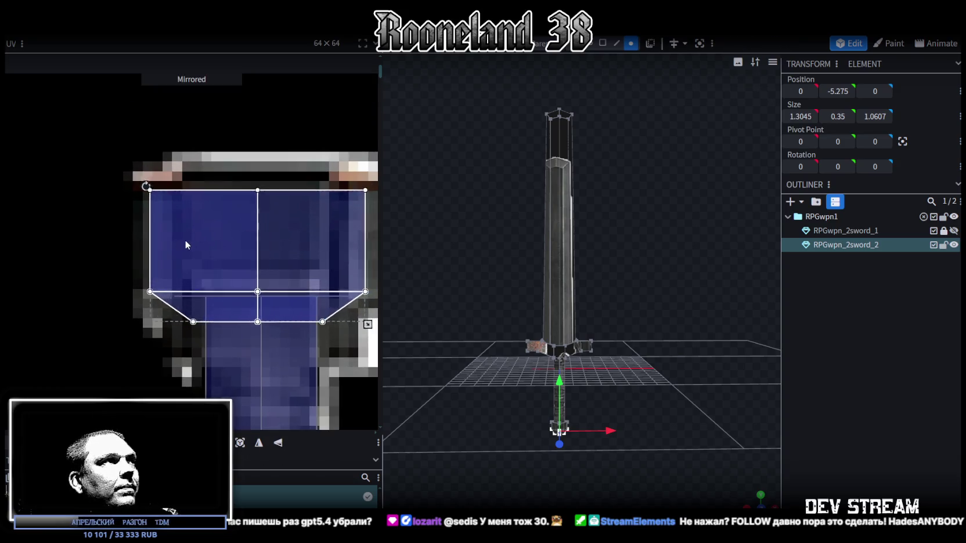
left_click_drag(275, 368, 236, 321)
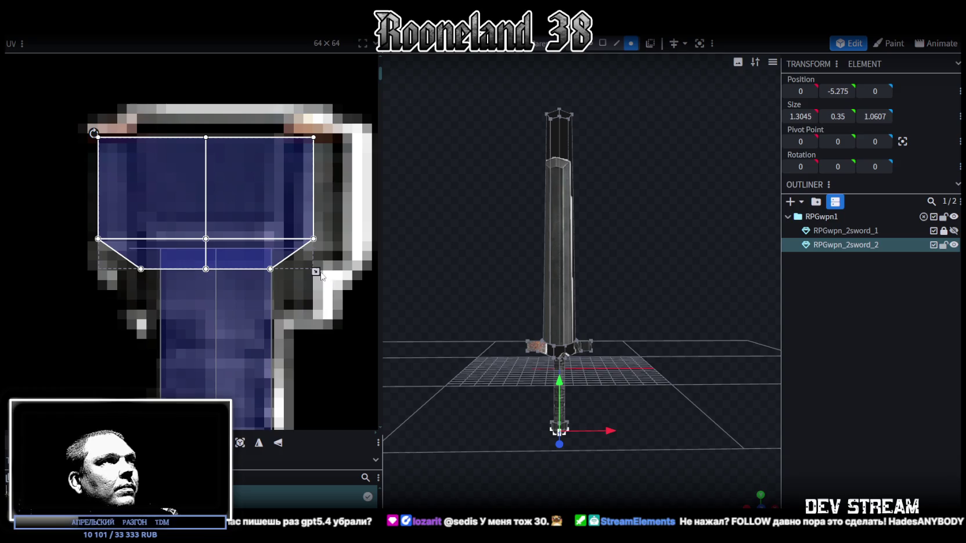
mouse_move(315, 272)
left_mouse_down()
mouse_move(342, 306)
mouse_move(339, 292)
left_mouse_up()
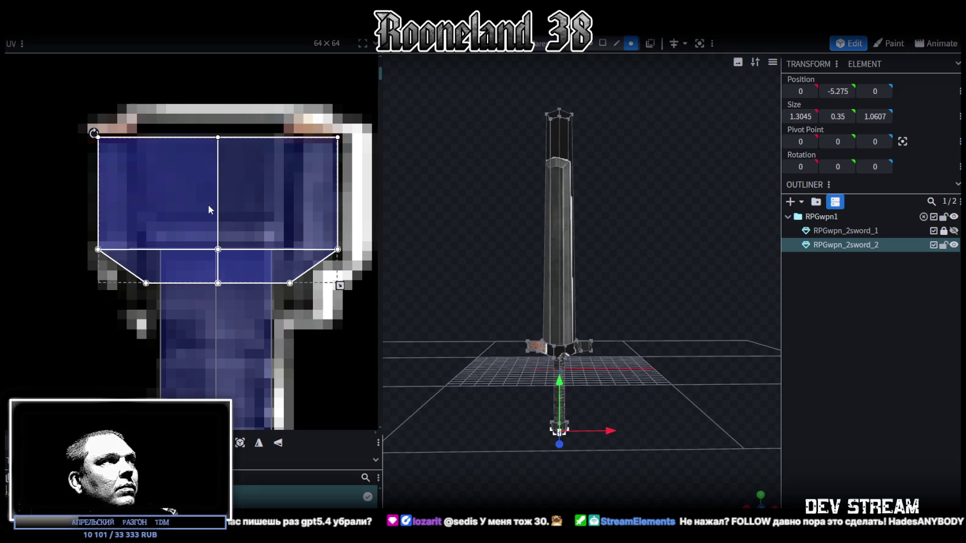
key("ctrl+z")
left_click_drag(199, 204, 197, 207)
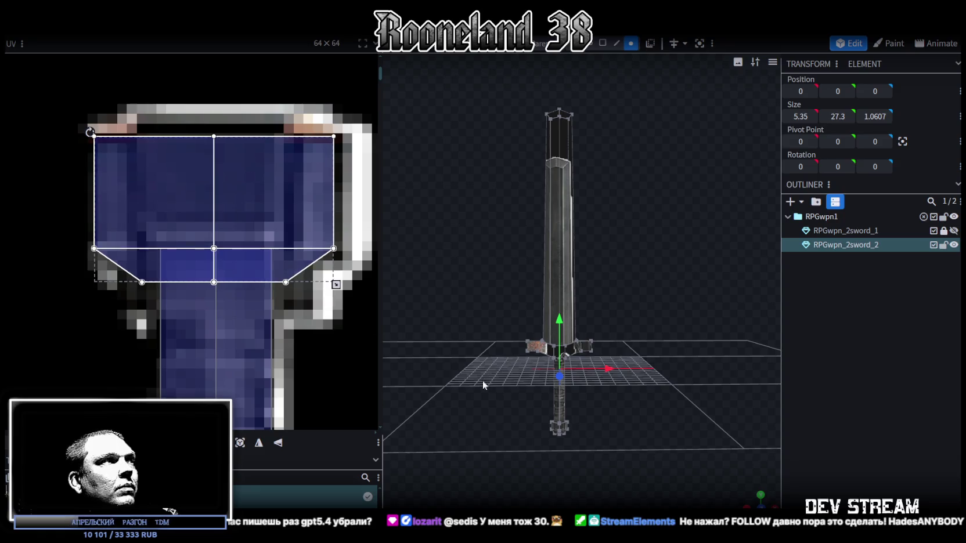
scroll(731, 471, "up", 3)
mouse_move(753, 498)
left_mouse_down()
mouse_move(610, 451)
mouse_move(559, 394)
mouse_move(541, 291)
mouse_move(592, 414)
mouse_move(592, 364)
mouse_move(613, 367)
mouse_move(461, 300)
left_mouse_up()
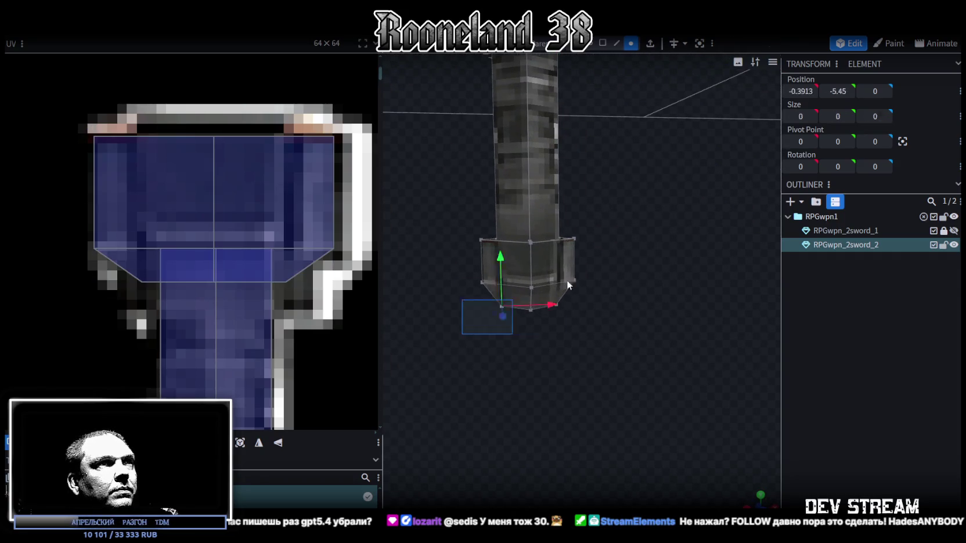
Select all the mesh faces in face mode and inspect the crossguard block from several angles
left_click(602, 43)
key("ctrl+a")
mouse_move(588, 262)
left_mouse_down()
mouse_move(625, 319)
mouse_move(567, 263)
left_mouse_up()
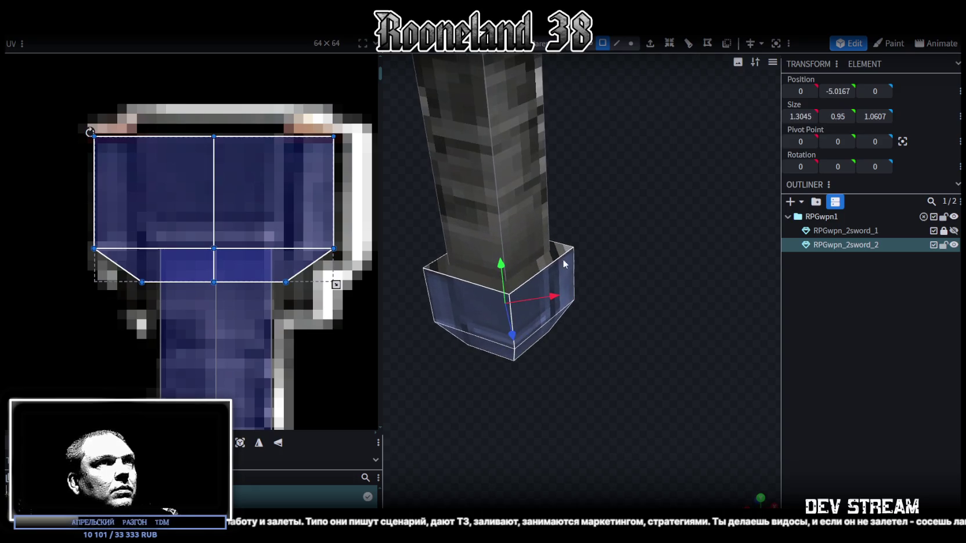
right_click(564, 279)
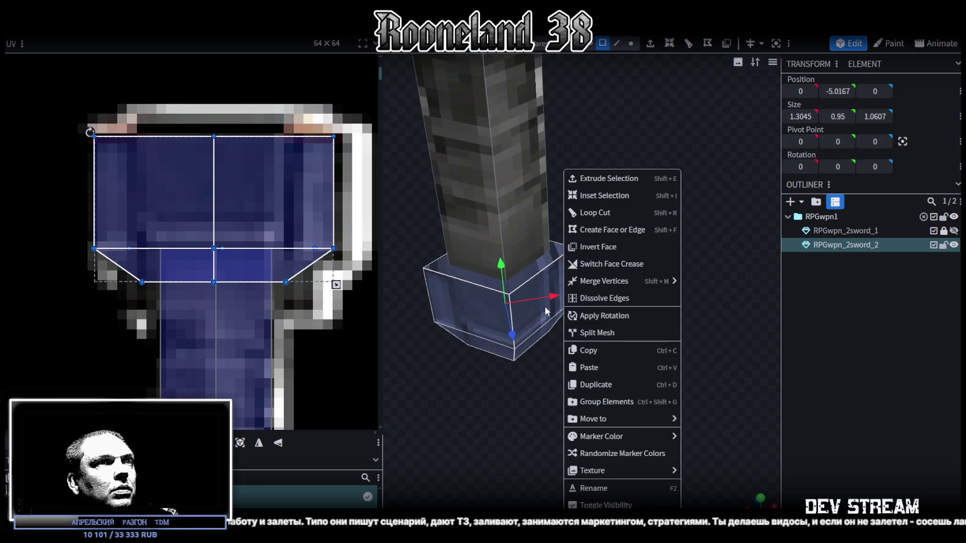
mouse_move(528, 377)
left_mouse_down()
mouse_move(532, 424)
mouse_move(571, 381)
left_mouse_up()
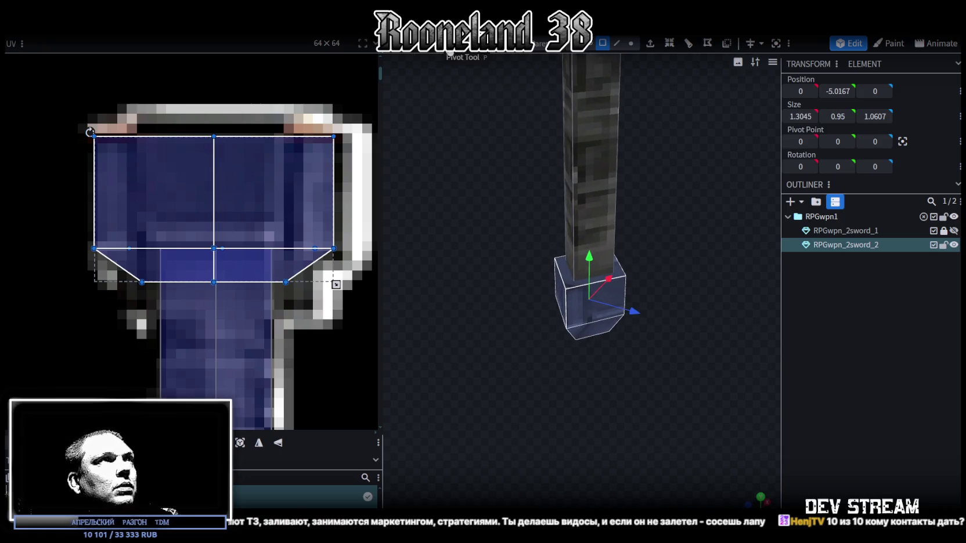
left_click(433, 44)
mouse_move(502, 214)
left_mouse_down()
mouse_move(582, 401)
mouse_move(572, 315)
left_mouse_up()
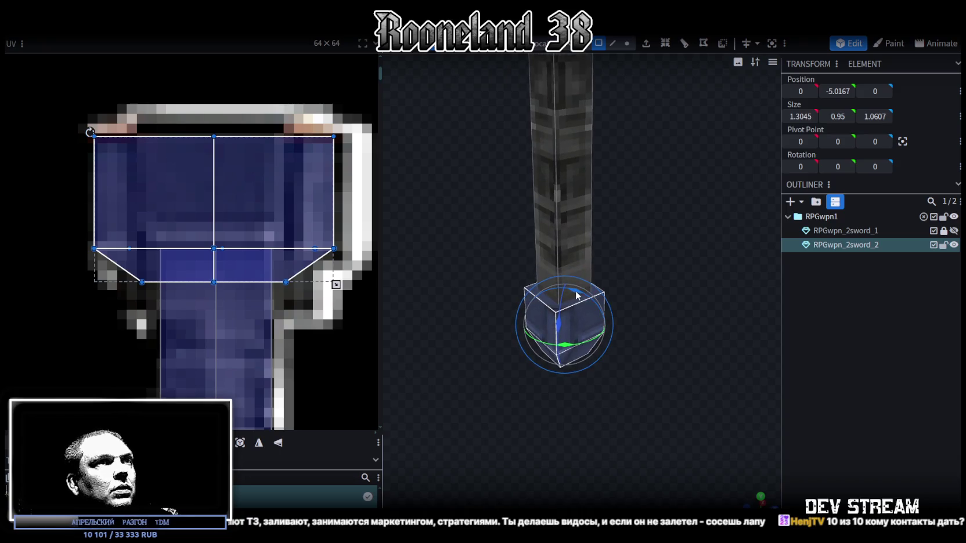
mouse_move(529, 401)
left_mouse_down()
mouse_move(576, 386)
mouse_move(596, 396)
mouse_move(542, 388)
mouse_move(571, 400)
left_mouse_up()
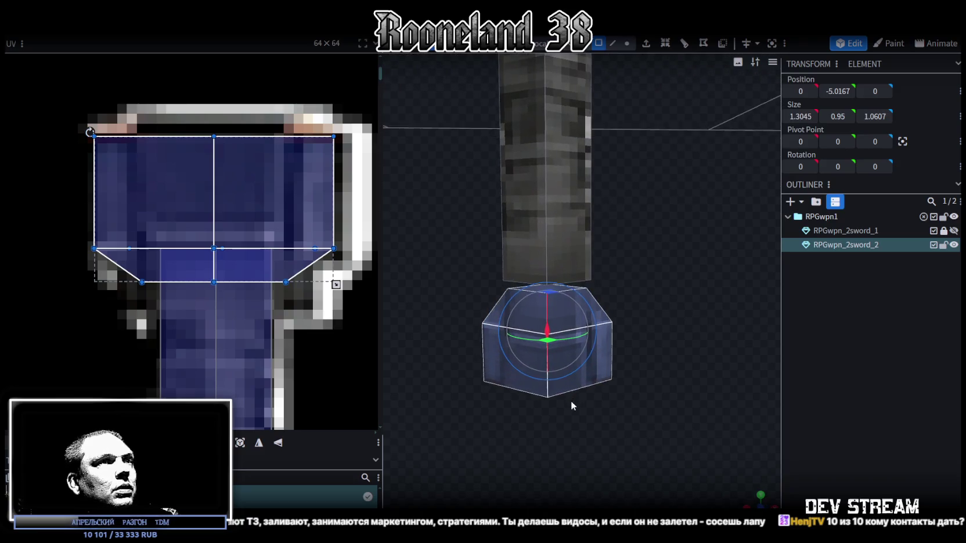
Widen the crossguard block by 0.2 along X and Z with the Resize tool
key("s")
left_click_drag(599, 334, 604, 332)
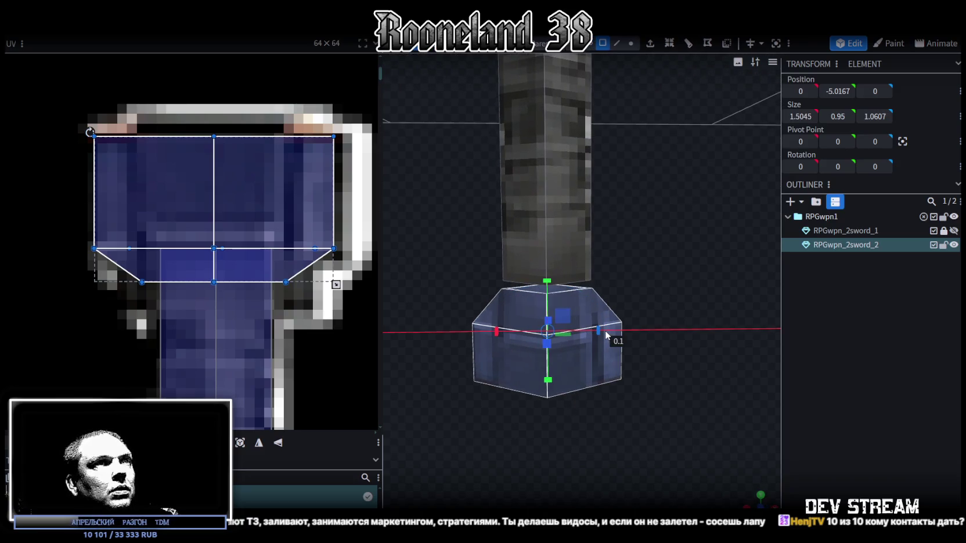
left_click_drag(656, 297, 517, 323)
left_click_drag(610, 306, 617, 308)
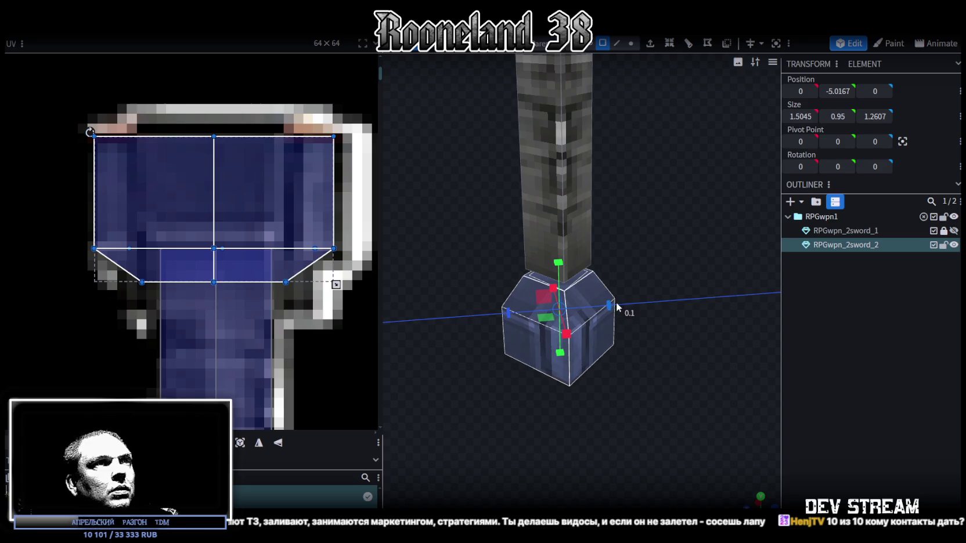
mouse_move(609, 383)
left_mouse_down()
mouse_move(607, 436)
mouse_move(584, 309)
left_mouse_up()
Select the lower guard block and raise it by 0.1
left_click(582, 295)
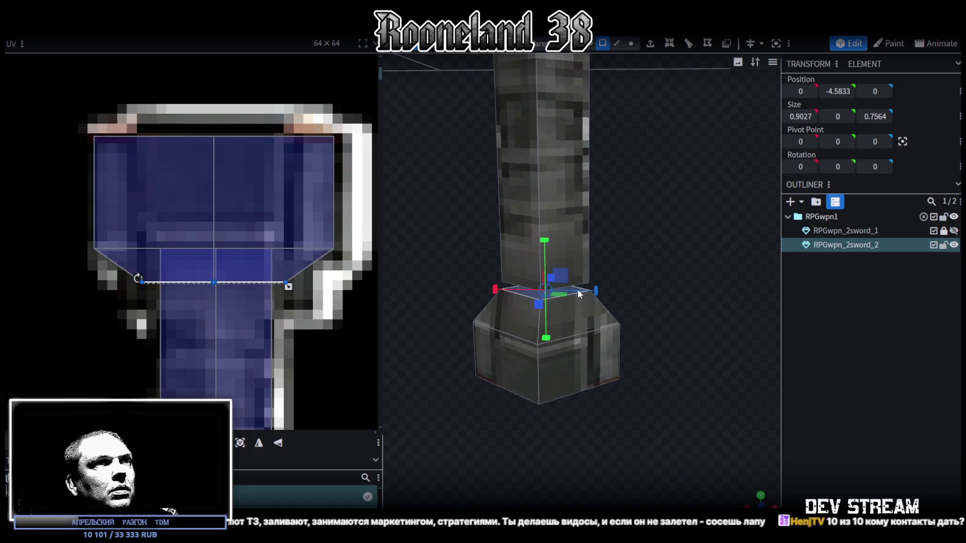
left_click(563, 444)
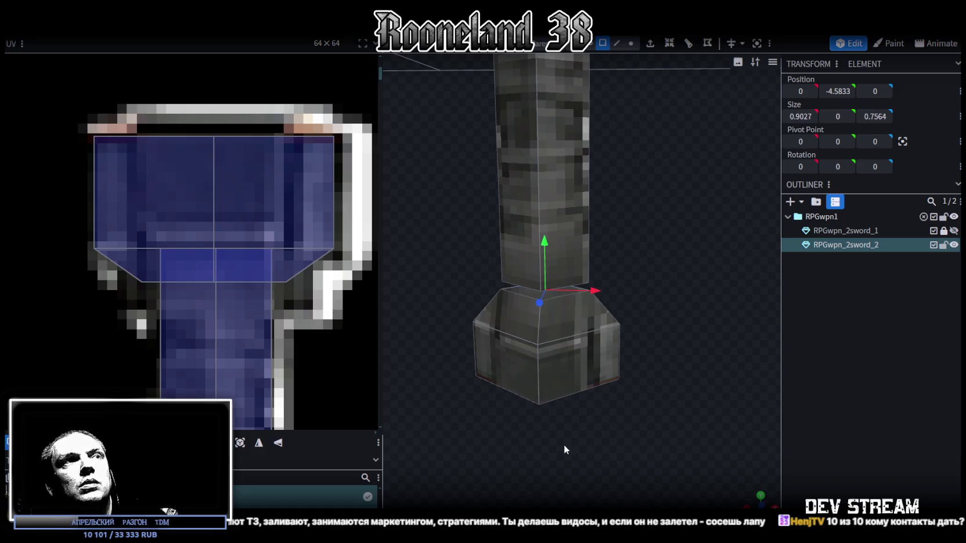
left_click_drag(564, 445, 556, 426)
left_click(490, 391)
left_click_drag(545, 273, 544, 270)
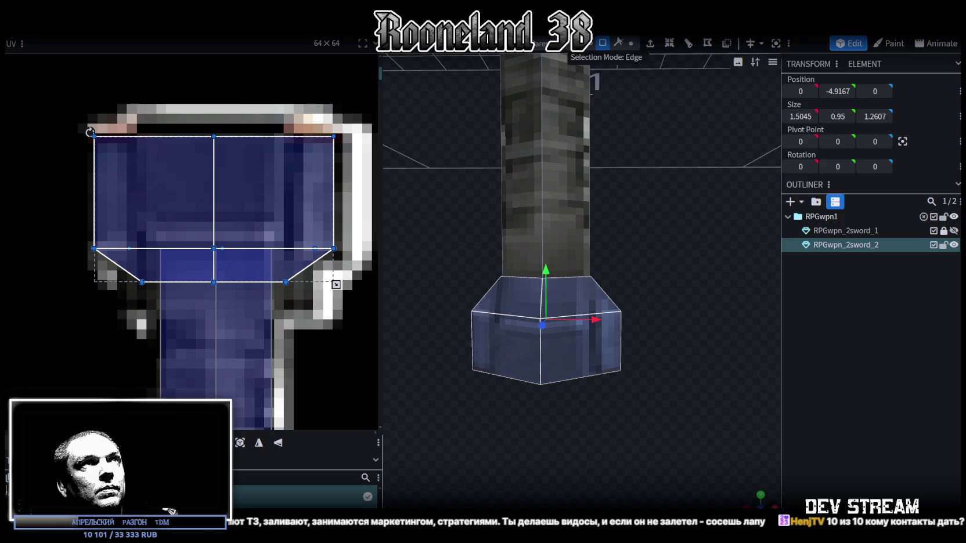
Select the guard's top vertex ring and set its Y position to -4.5
left_click(631, 42)
left_click_drag(459, 253, 646, 294)
mouse_move(716, 266)
left_mouse_down()
mouse_move(483, 305)
mouse_move(537, 288)
mouse_move(479, 334)
mouse_move(451, 374)
mouse_move(363, 379)
mouse_move(260, 333)
mouse_move(270, 295)
mouse_move(508, 252)
mouse_move(540, 232)
left_mouse_up()
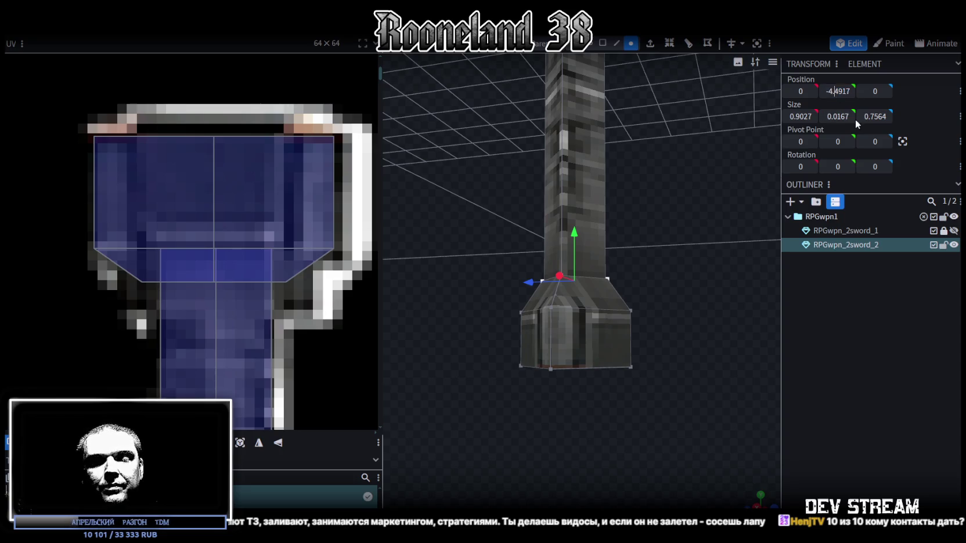
key("Delete")
key("Delete")
key("Delete")
Zoom in on the guard's top and merge the first doubled vertex pair at the blade's base
type("5")
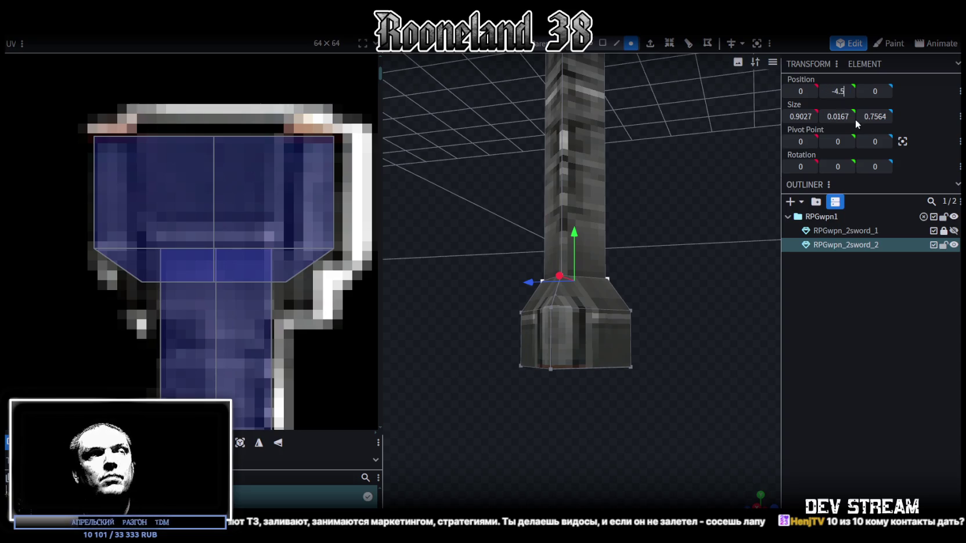
scroll(633, 406, "up", 2)
mouse_move(632, 406)
left_mouse_down()
mouse_move(732, 342)
mouse_move(608, 409)
mouse_move(538, 428)
mouse_move(616, 417)
mouse_move(637, 440)
mouse_move(569, 338)
left_mouse_up()
scroll(607, 410, "up", 5)
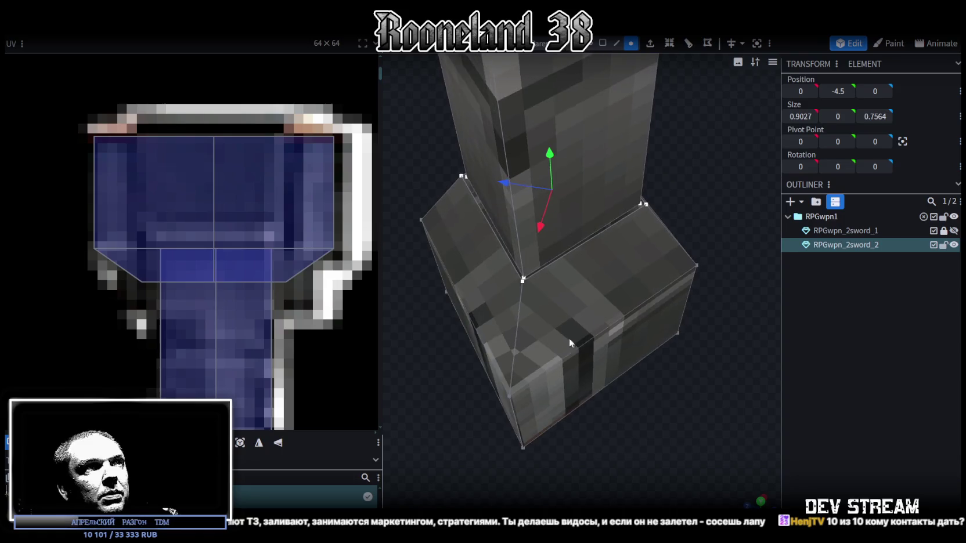
scroll(508, 280, "up", 2)
left_click(501, 274)
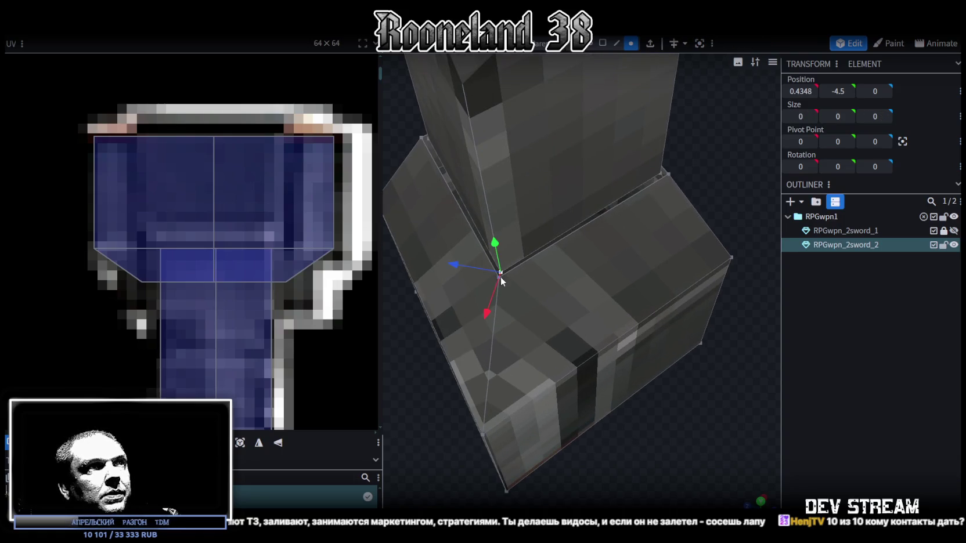
left_click_drag(504, 280, 503, 279)
left_click(502, 271)
left_click(501, 271)
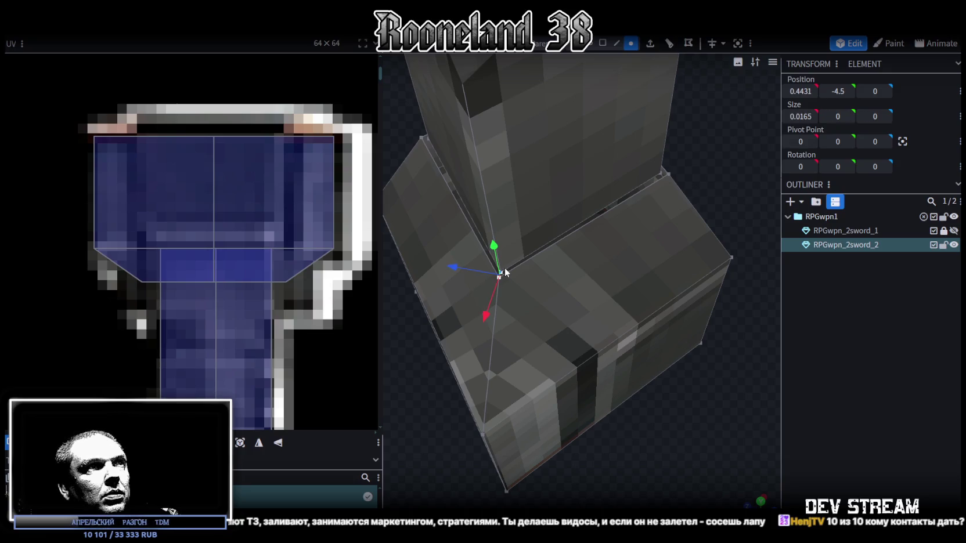
right_click(504, 269)
mouse_move(581, 279)
left_click(702, 281)
Merge two more overlapping vertex pairs on the guard's top ring, the second at their midpoint
mouse_move(702, 281)
left_mouse_down()
mouse_move(694, 157)
mouse_move(719, 128)
left_mouse_up()
left_click(581, 194)
right_click(582, 195)
mouse_move(646, 253)
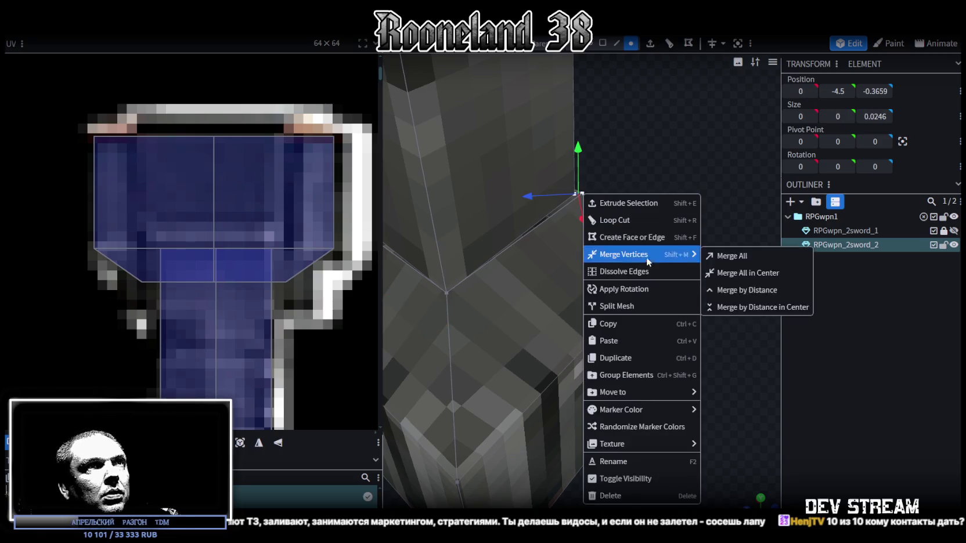
left_click(714, 252)
mouse_move(727, 269)
left_mouse_down()
mouse_move(787, 219)
mouse_move(581, 233)
left_mouse_up()
left_click(511, 209)
right_click(516, 212)
mouse_move(606, 277)
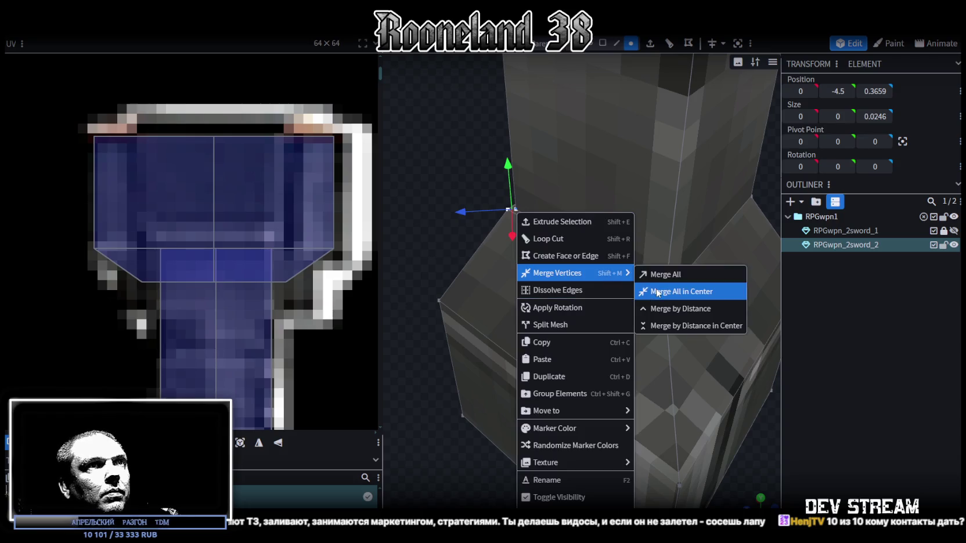
left_click(679, 292)
Merge a fourth vertex pair at its centre, then view the sword from below
mouse_move(440, 273)
left_mouse_down()
mouse_move(642, 252)
mouse_move(716, 284)
mouse_move(488, 227)
mouse_move(528, 244)
left_mouse_up()
left_click(560, 264)
left_click(560, 260, "shift")
right_click(569, 262)
mouse_move(610, 281)
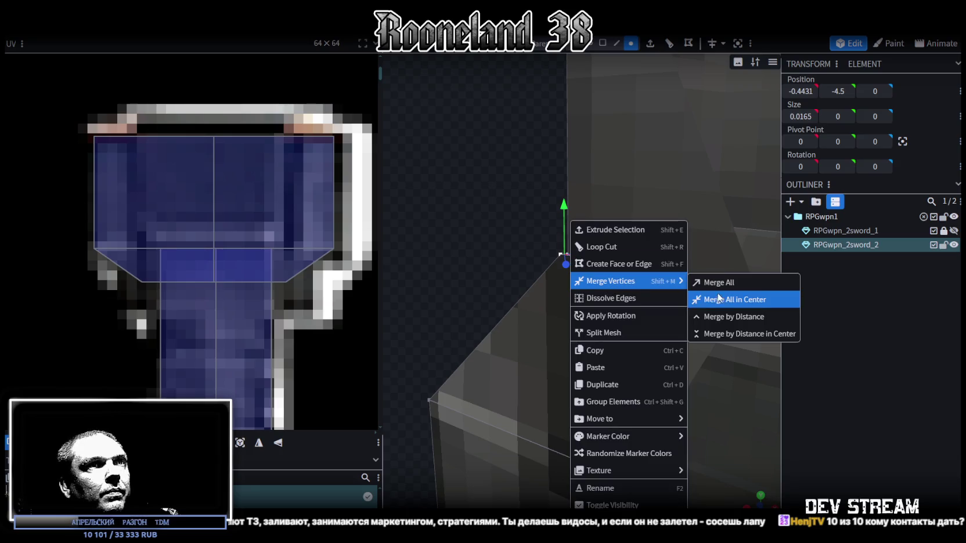
left_click(714, 298)
mouse_move(637, 319)
left_mouse_down()
mouse_move(619, 313)
mouse_move(634, 315)
left_mouse_up()
scroll(633, 314, "down", 5)
mouse_move(694, 230)
left_mouse_down()
mouse_move(661, 190)
mouse_move(673, 229)
mouse_move(661, 252)
mouse_move(654, 151)
mouse_move(669, 138)
mouse_move(653, 145)
left_mouse_up()
left_click(603, 43)
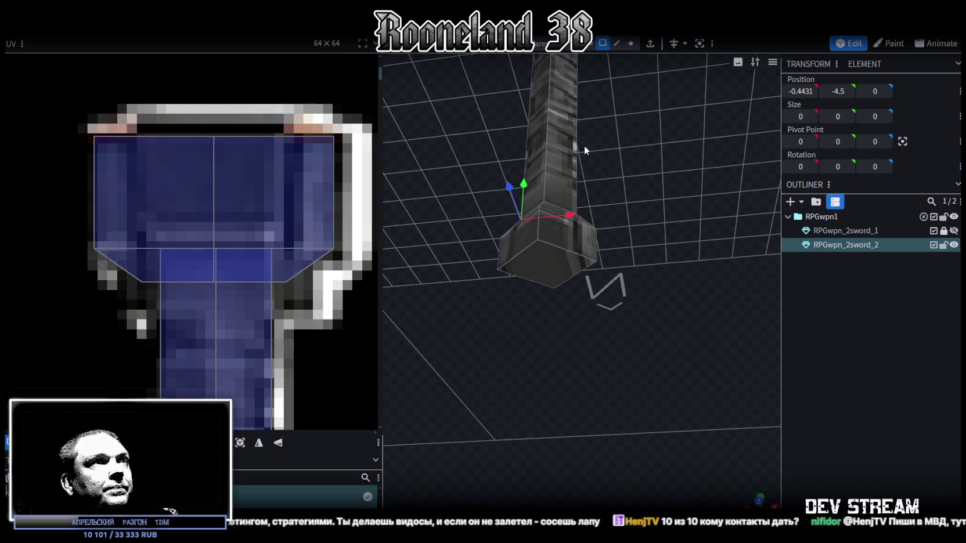
UV-project the sword's bottom end face from a top-down view and place it over the hilt texture
left_click(545, 274)
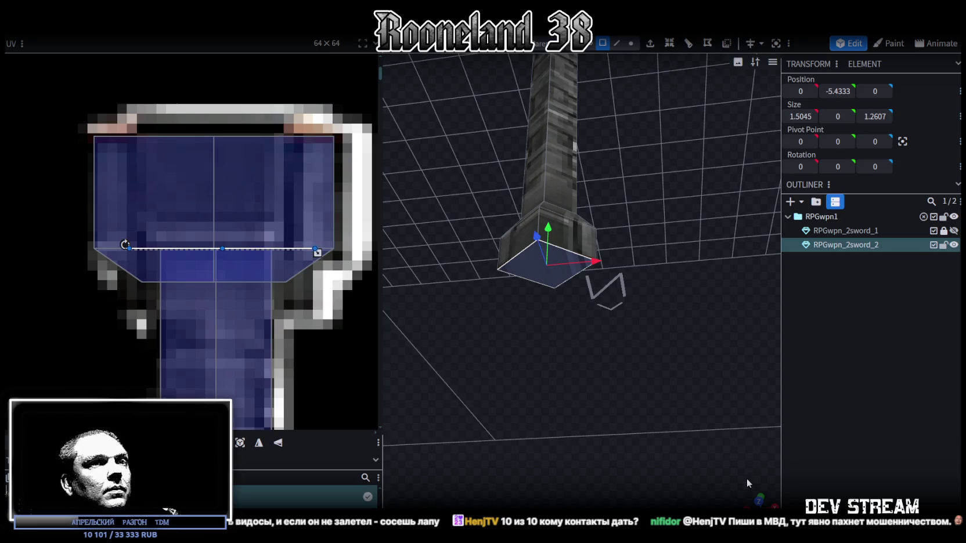
left_click_drag(618, 402, 632, 341)
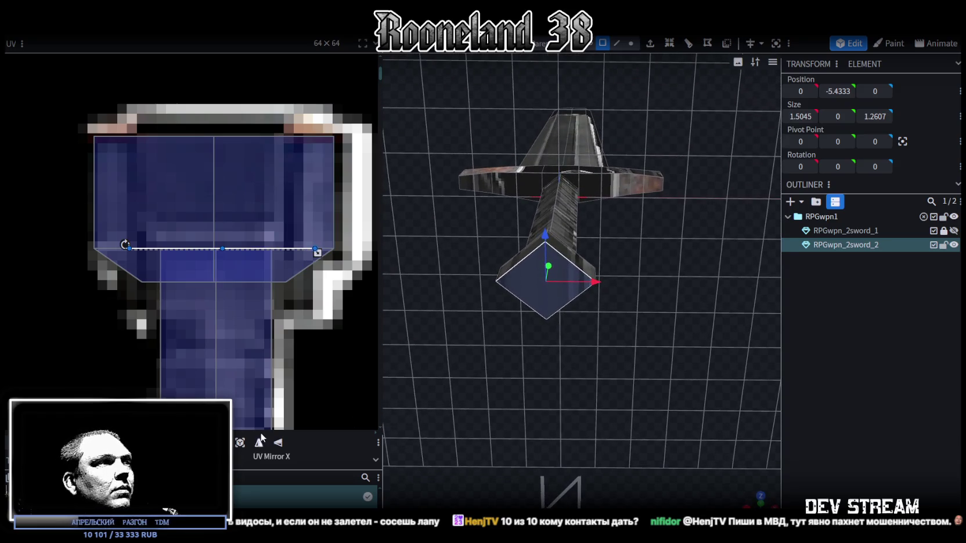
left_click(239, 443)
left_click_drag(23, 262, 305, 218)
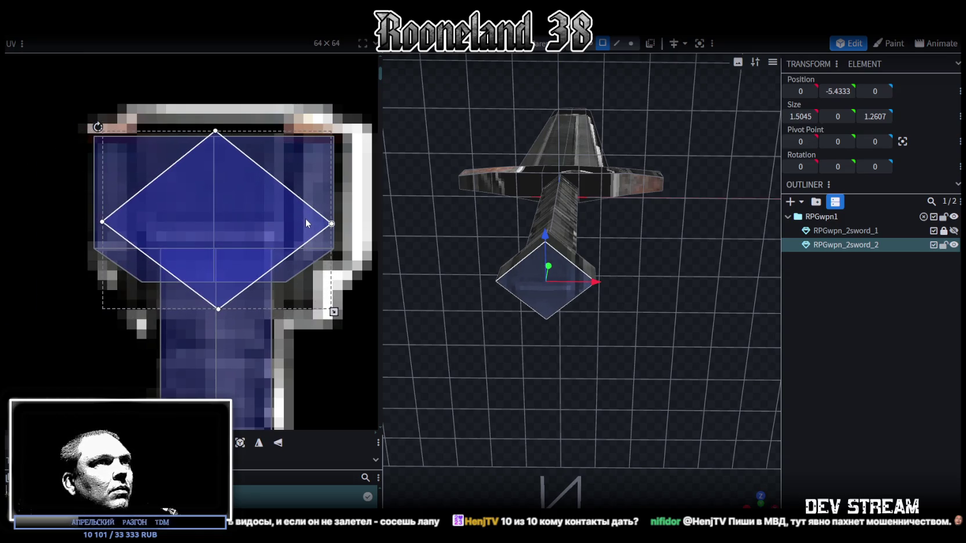
left_click(846, 389)
Select the RPGwpn_2sword_2 mesh and bring the upper part of the texture sheet into view
mouse_move(723, 308)
left_mouse_down()
mouse_move(655, 289)
mouse_move(593, 380)
mouse_move(621, 296)
mouse_move(619, 334)
mouse_move(707, 346)
left_mouse_up()
left_click(549, 229)
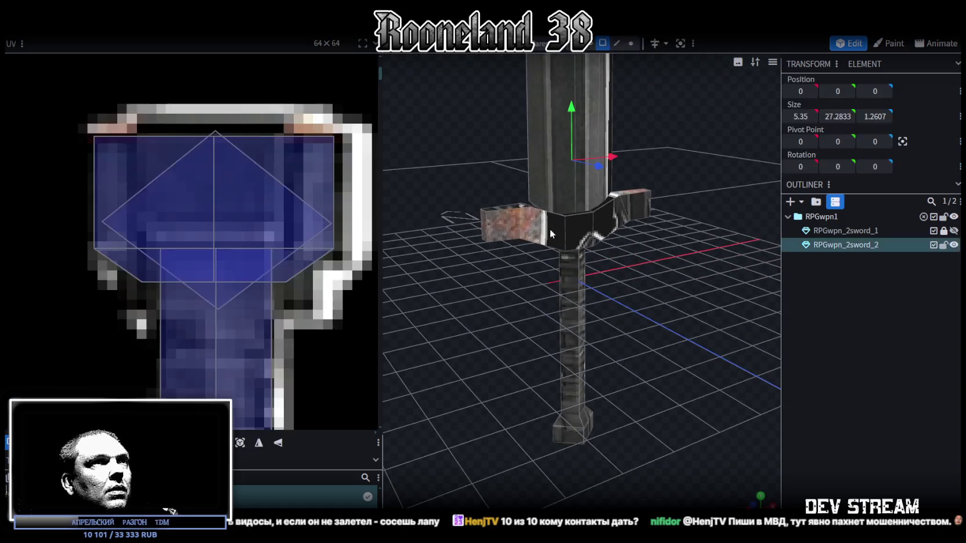
mouse_move(492, 304)
left_mouse_down()
mouse_move(476, 284)
mouse_move(465, 300)
left_mouse_up()
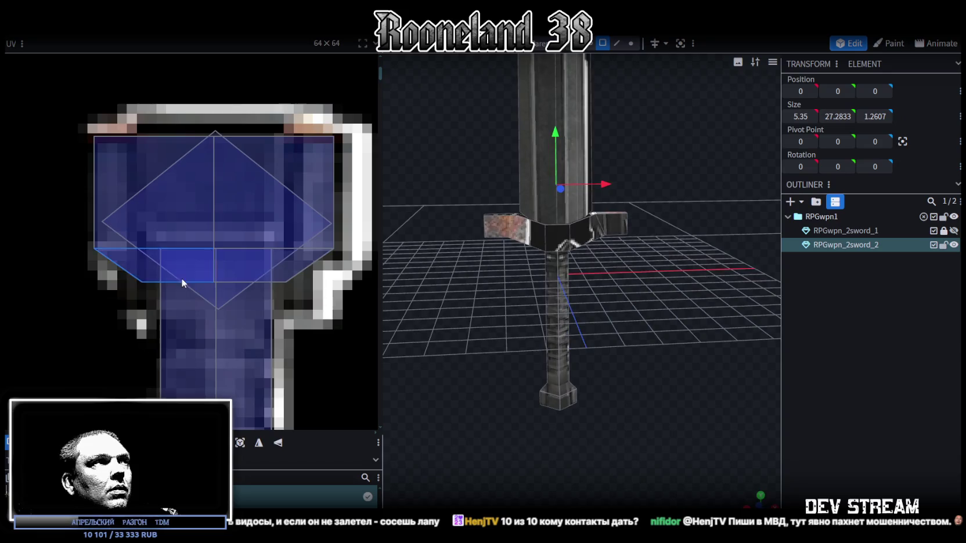
scroll(181, 277, "down", 5)
mouse_move(240, 356)
left_mouse_down()
mouse_move(253, 164)
mouse_move(366, 296)
left_mouse_up()
scroll(260, 252, "down", 3)
scroll(226, 191, "up", 2)
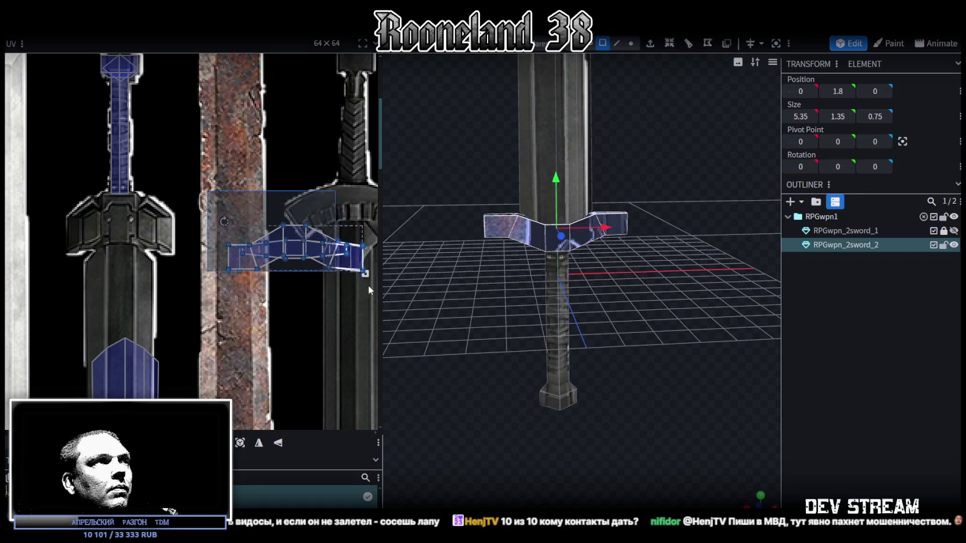
scroll(662, 324, "up", 2)
key("KP_1")
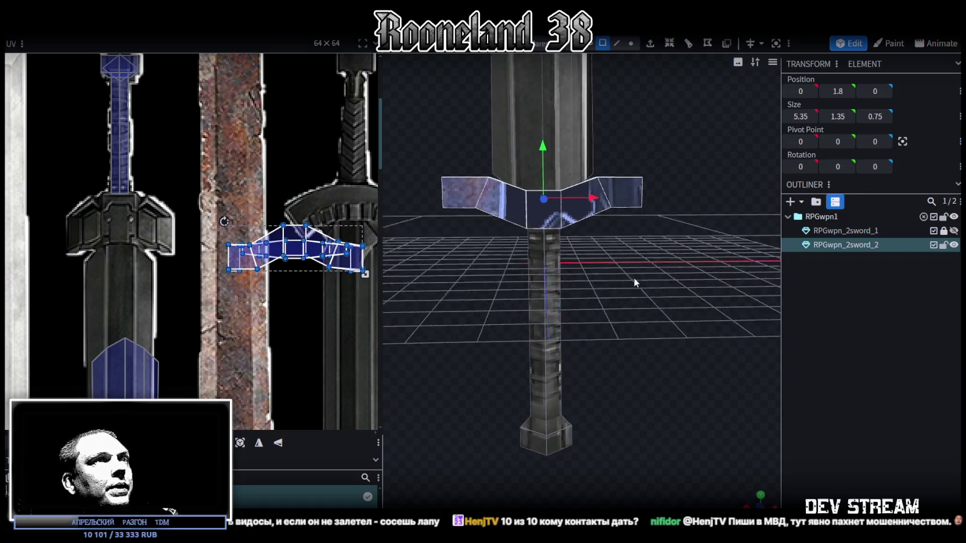
mouse_move(645, 284)
left_mouse_down()
mouse_move(659, 303)
mouse_move(487, 326)
mouse_move(484, 279)
left_mouse_up()
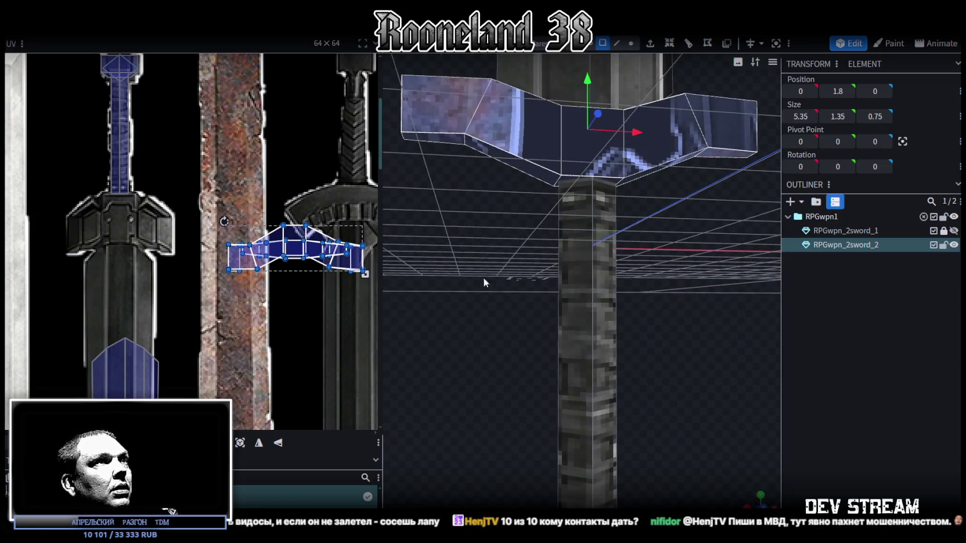
left_click(511, 162)
left_click(635, 181)
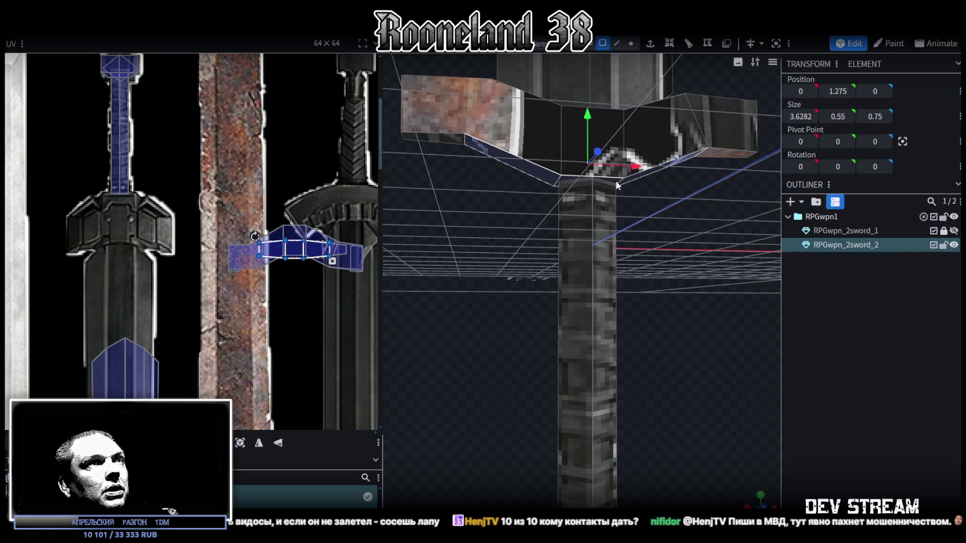
left_click_drag(587, 116, 586, 158)
left_click_drag(658, 260, 666, 310)
left_click(496, 256)
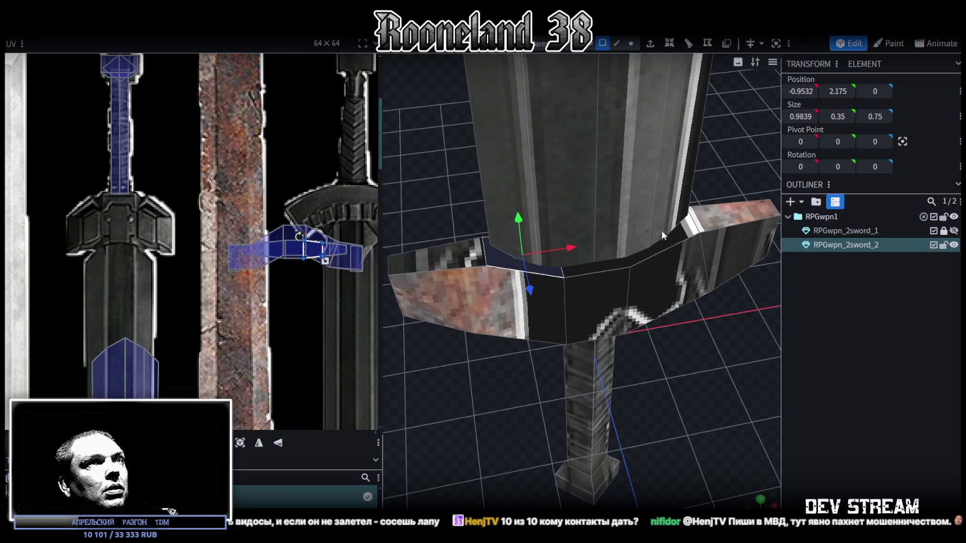
left_click(677, 239, "shift")
mouse_move(506, 194)
left_mouse_down()
mouse_move(502, 146)
mouse_move(578, 141)
left_mouse_up()
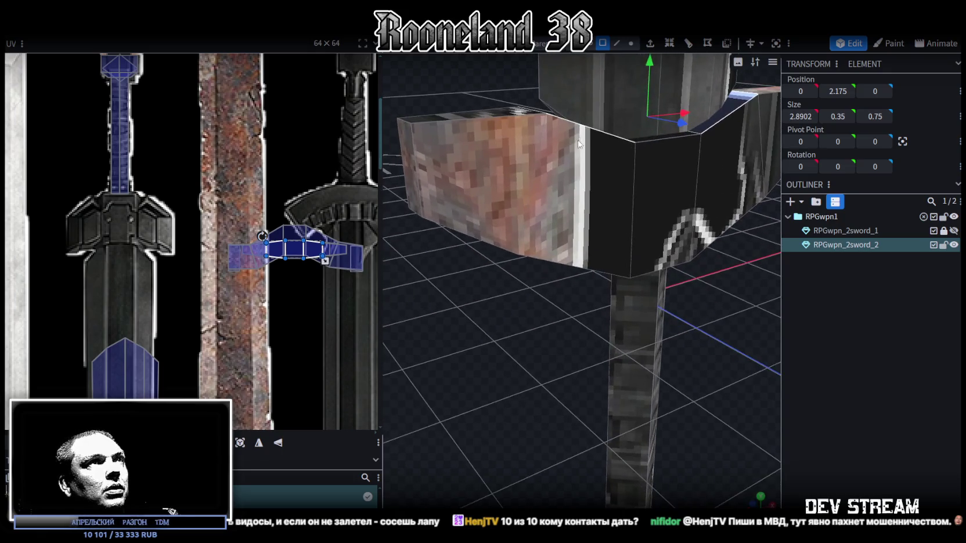
left_click(604, 166)
left_click(677, 253)
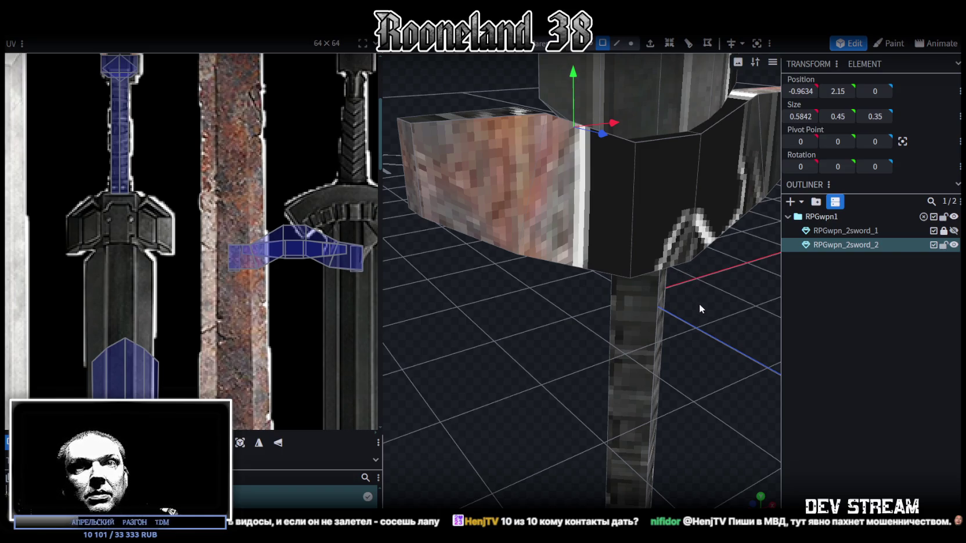
left_click_drag(707, 321, 629, 374)
left_click_drag(606, 365, 543, 160)
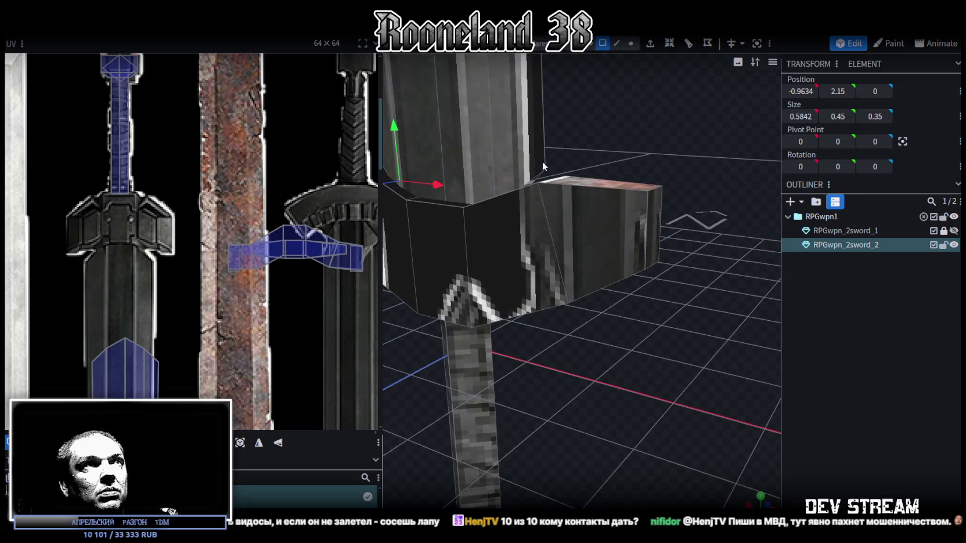
left_click(532, 181)
mouse_move(604, 339)
left_mouse_down()
mouse_move(707, 372)
mouse_move(462, 257)
left_mouse_up()
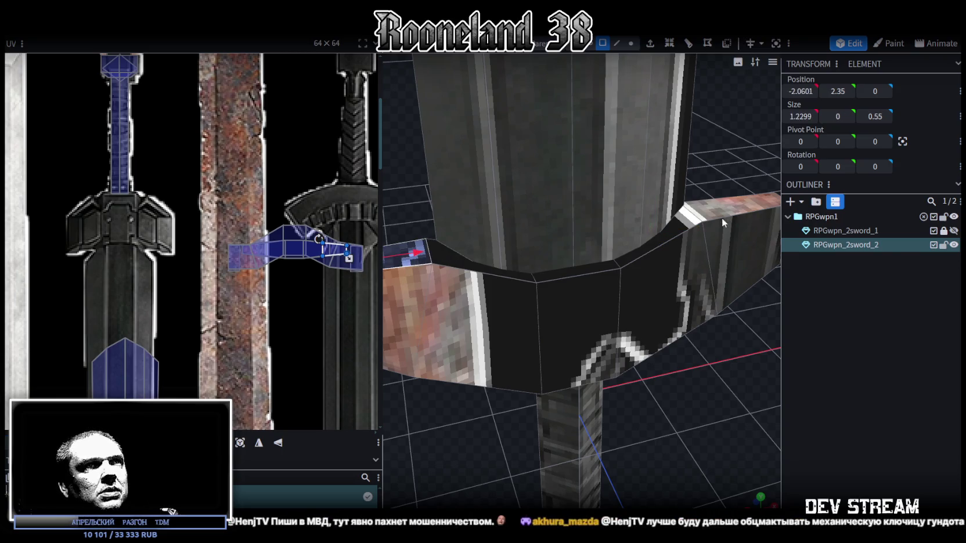
left_click(414, 256)
left_click_drag(566, 187, 562, 169)
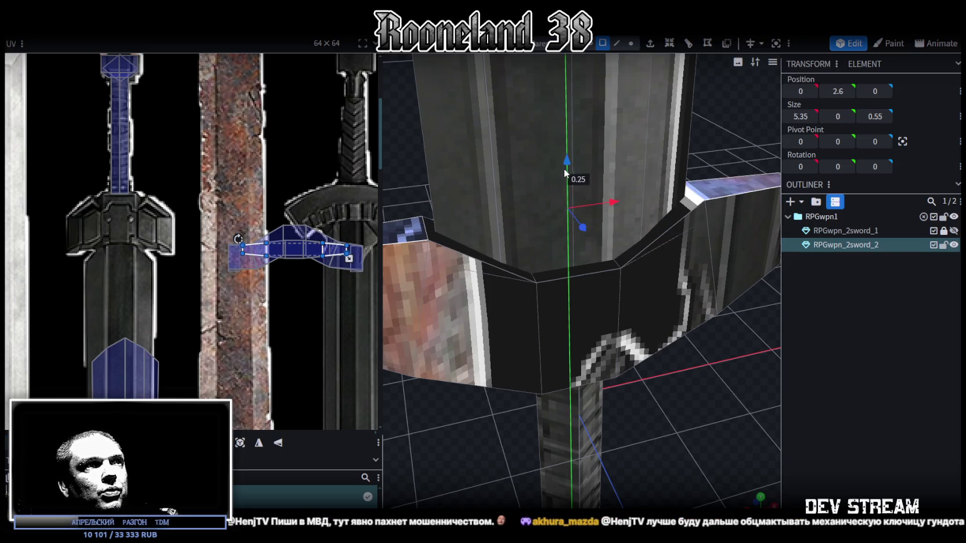
left_click(578, 265)
scroll(555, 300, "down", 3)
left_click_drag(538, 429, 594, 413)
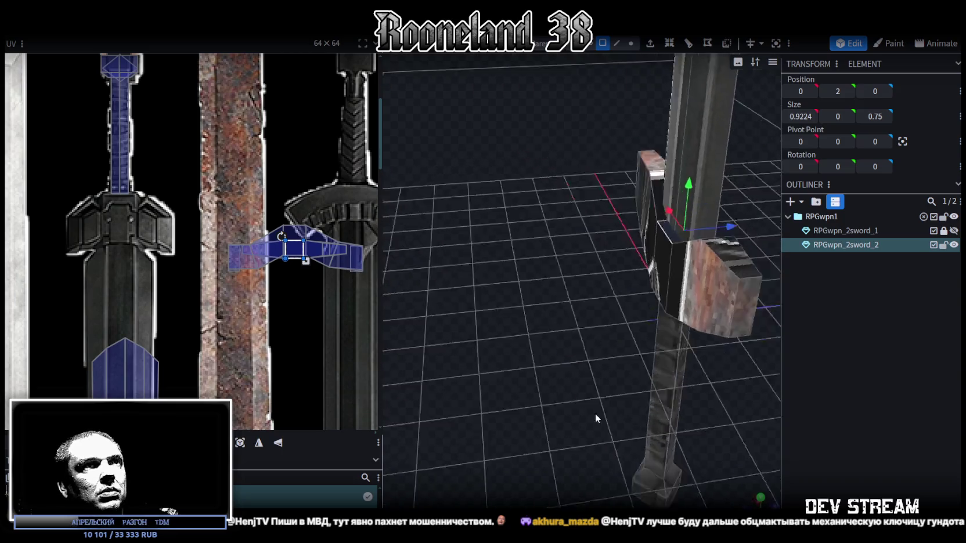
scroll(453, 399, "up", 5)
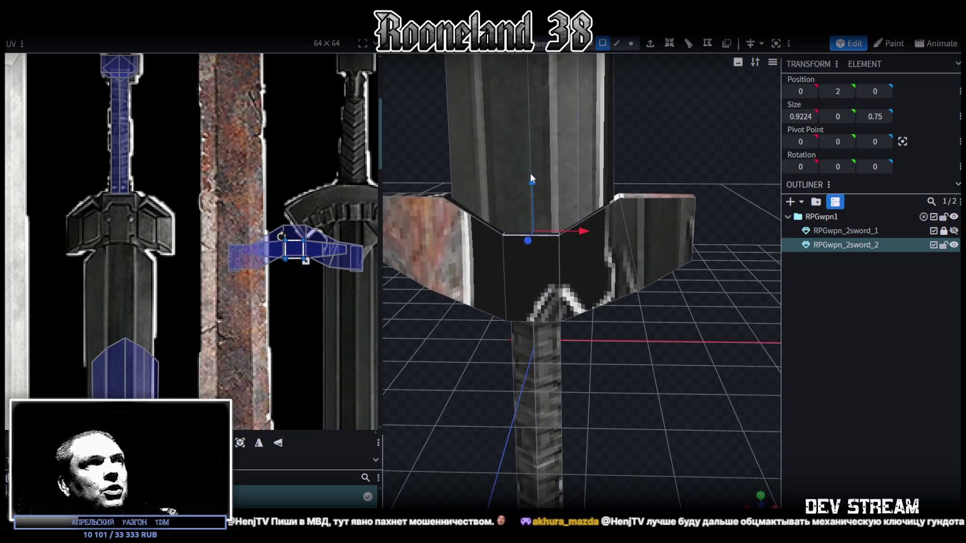
mouse_move(494, 274)
left_mouse_down()
mouse_move(523, 351)
mouse_move(506, 353)
mouse_move(525, 357)
mouse_move(505, 359)
left_mouse_up()
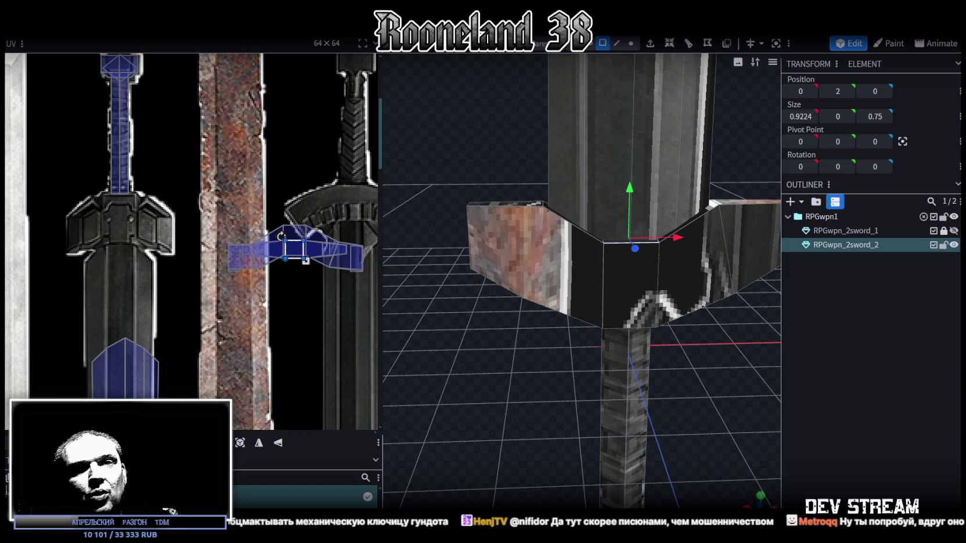
Stretch the crossguard's top edge 0.4 wider, to a width of 3.6902
mouse_move(604, 347)
left_mouse_down()
mouse_move(492, 358)
mouse_move(480, 326)
mouse_move(501, 342)
mouse_move(503, 358)
left_mouse_up()
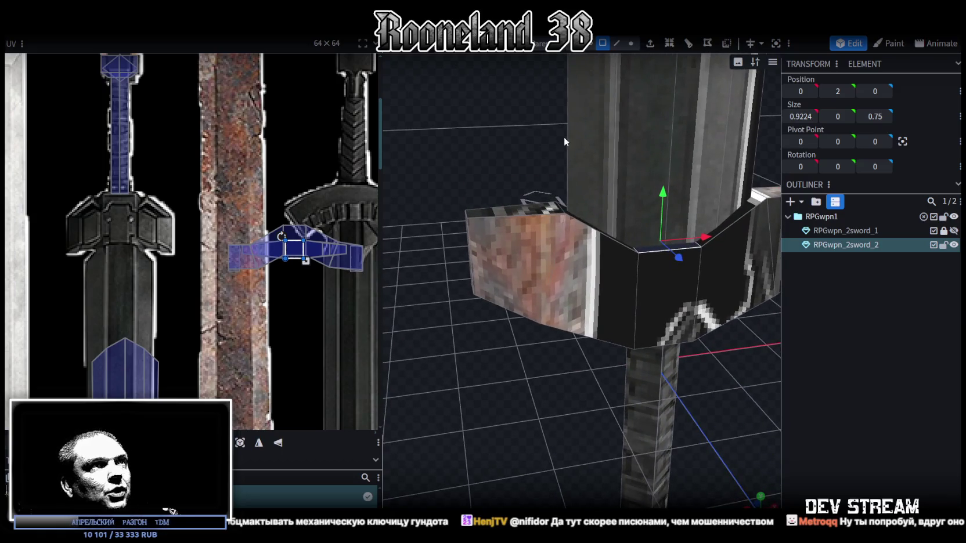
left_click_drag(558, 93, 499, 132)
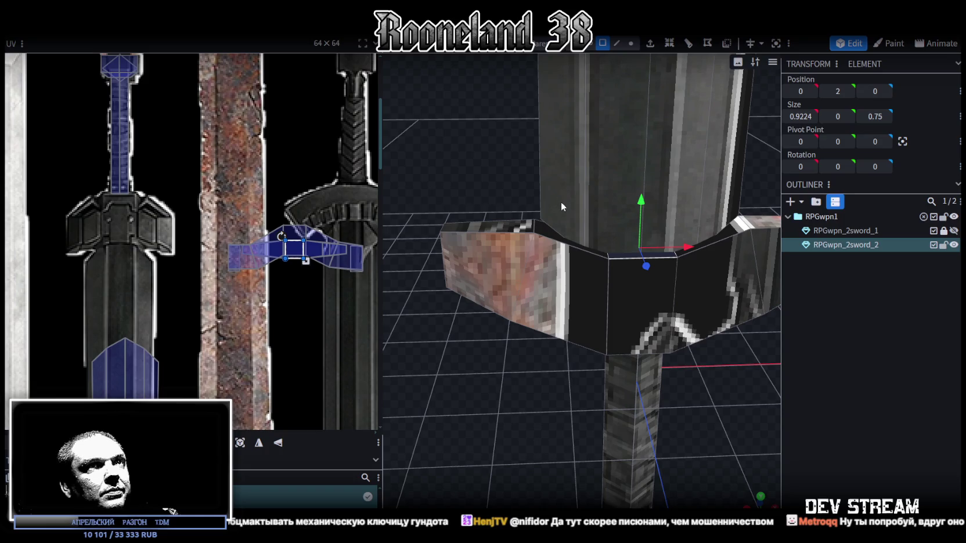
mouse_move(500, 188)
left_mouse_down()
mouse_move(502, 157)
mouse_move(523, 164)
left_mouse_up()
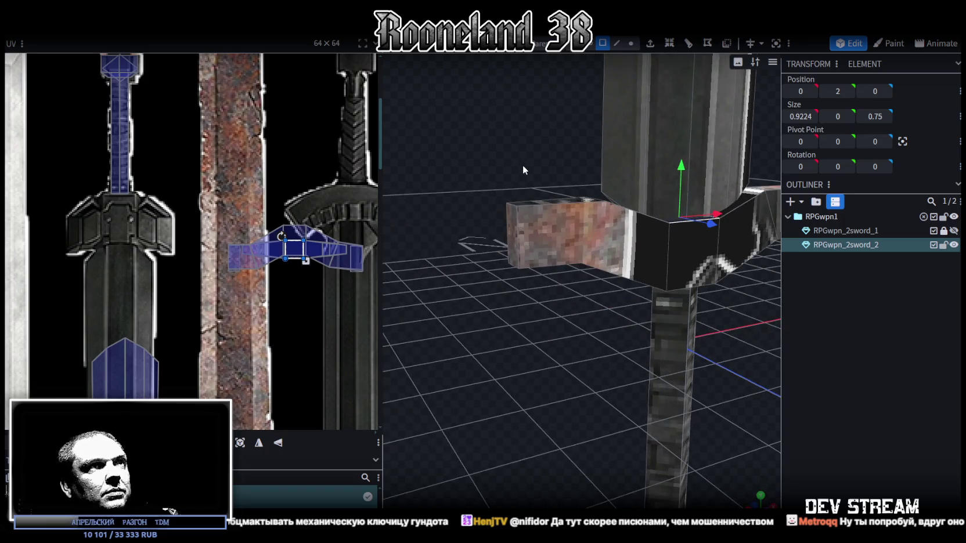
mouse_move(515, 157)
left_mouse_down()
mouse_move(482, 172)
mouse_move(526, 168)
left_mouse_up()
left_click(619, 47)
left_click(544, 229)
mouse_move(544, 229)
left_mouse_down()
mouse_move(530, 324)
mouse_move(609, 258)
left_mouse_up()
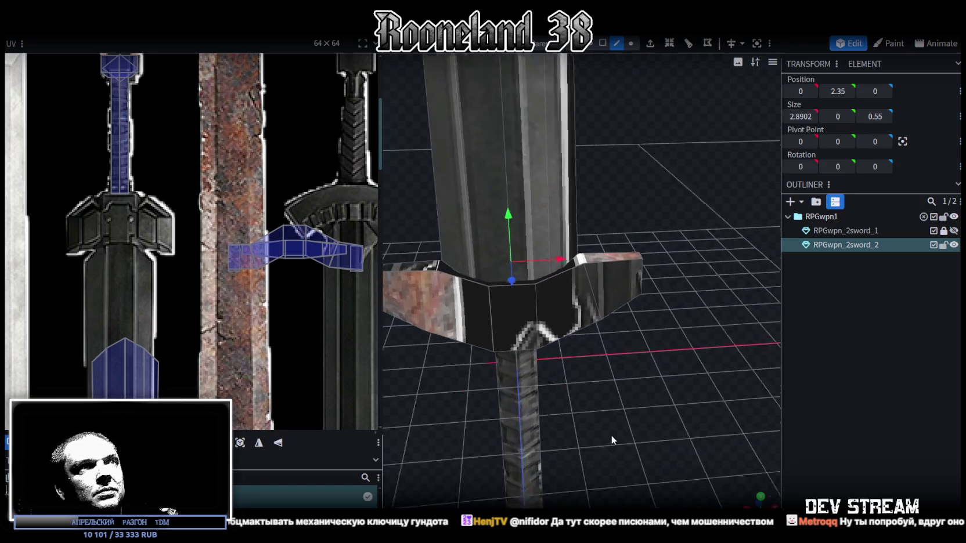
left_click_drag(611, 440, 601, 381)
key("s")
left_click_drag(574, 249, 589, 249)
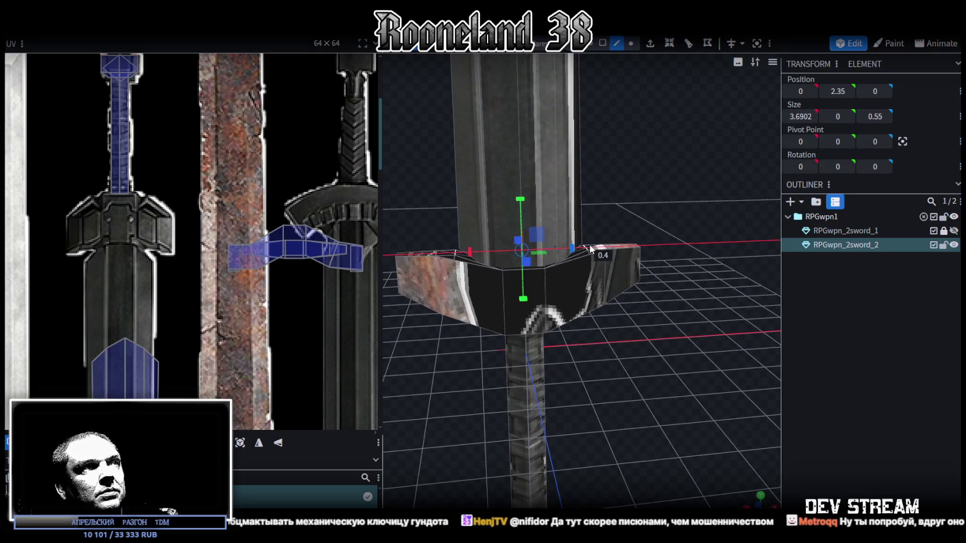
Select the line of vertices along the crossguard's right end
mouse_move(638, 335)
left_mouse_down()
mouse_move(637, 304)
mouse_move(621, 320)
left_mouse_up()
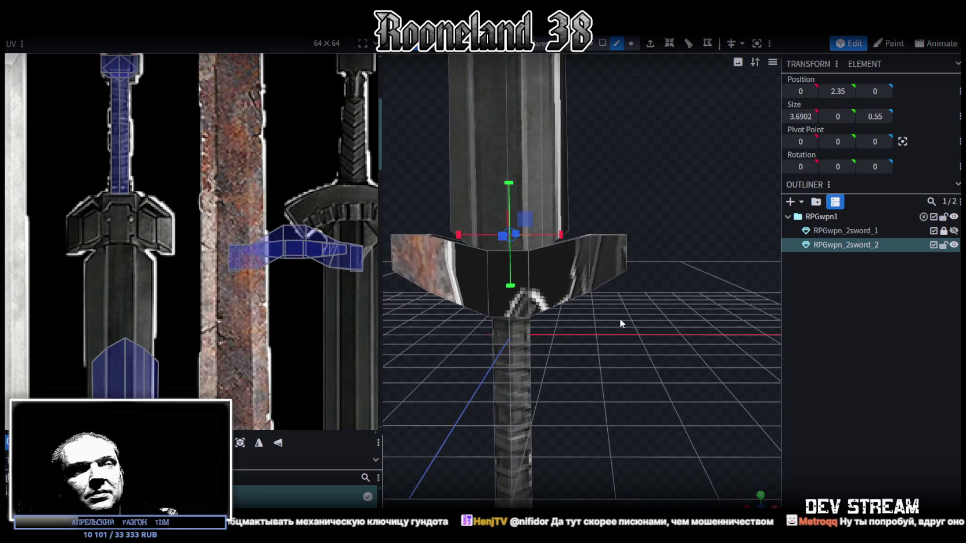
left_click(610, 267)
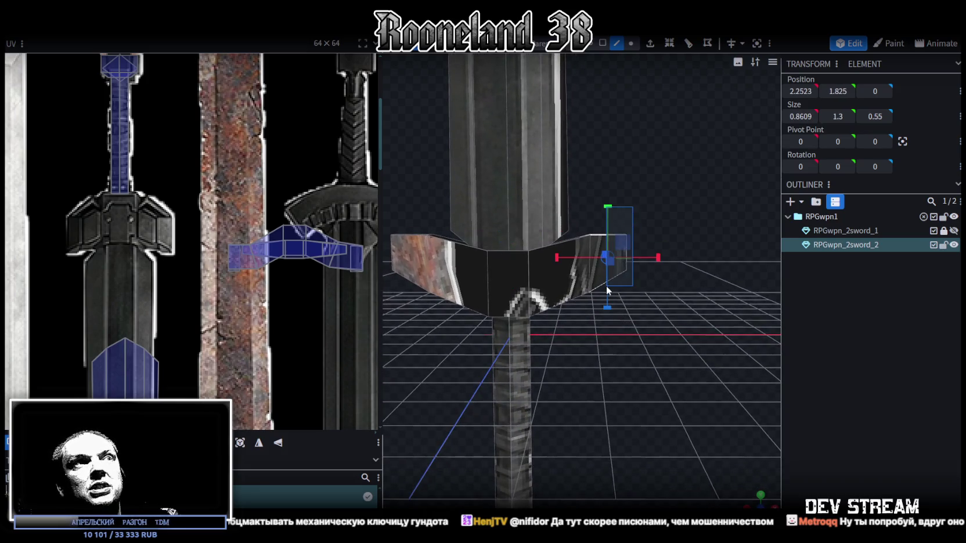
left_click(602, 43)
mouse_move(589, 418)
left_mouse_down()
mouse_move(591, 443)
mouse_move(592, 425)
left_mouse_up()
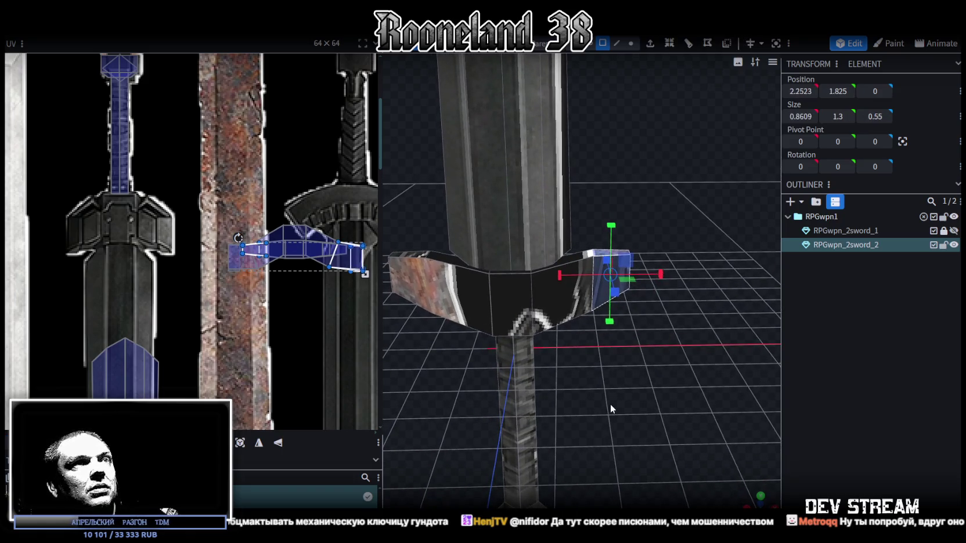
left_click_drag(610, 404, 633, 387)
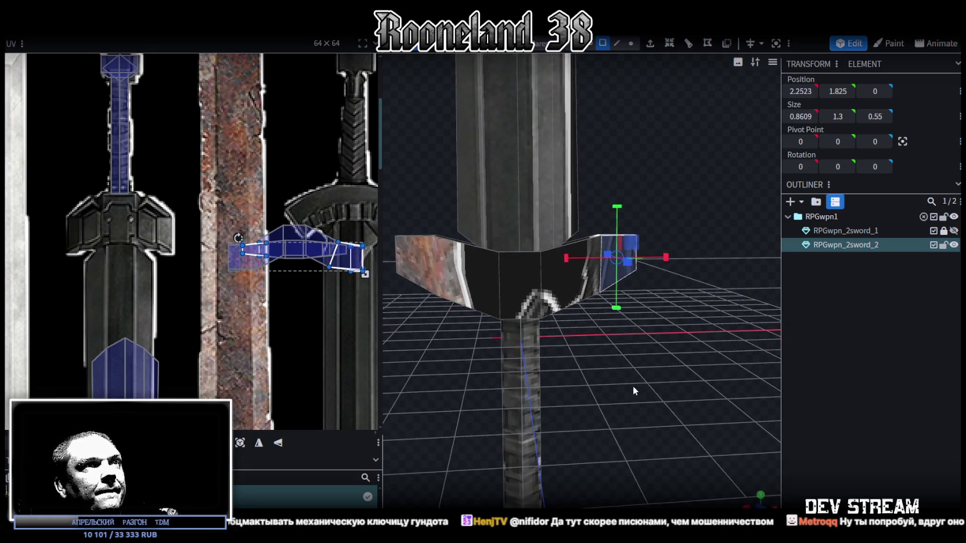
left_click(631, 43)
left_click_drag(664, 168, 646, 161)
left_click_drag(576, 216, 600, 320)
Set the right-end guard vertices to X 1.8 and the left-end vertices to X -1.8
left_click(799, 90)
left_click(800, 91)
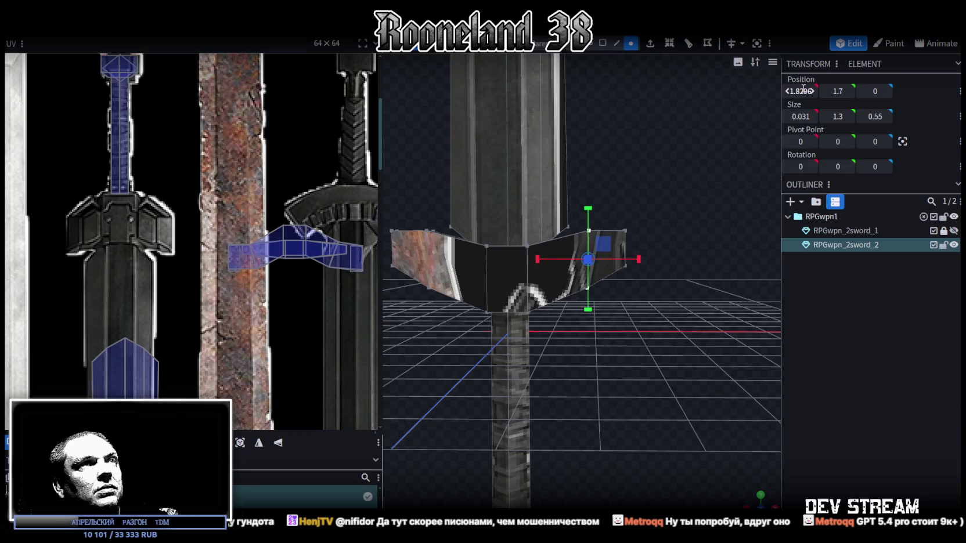
key("BackSpace")
key("BackSpace")
key("BackSpace")
key("Return")
left_click_drag(624, 186, 488, 251)
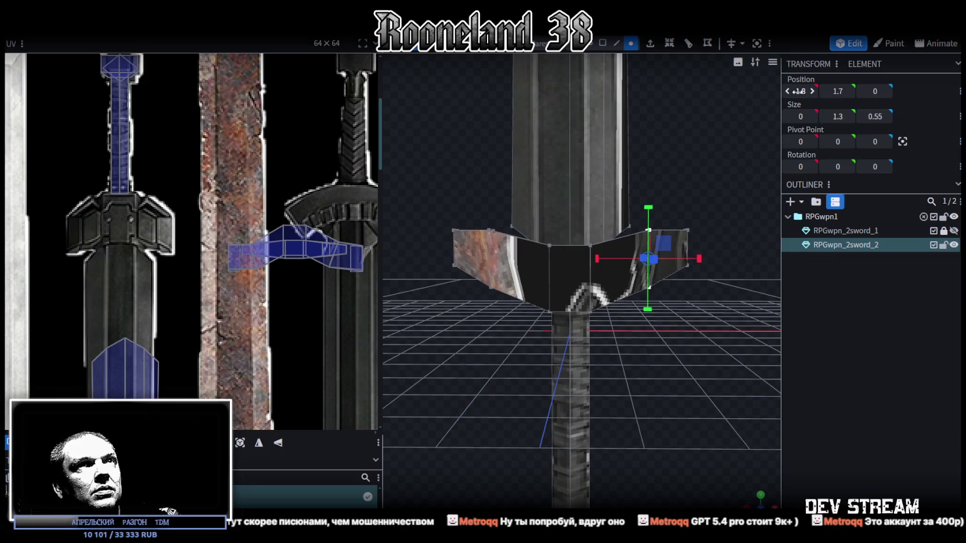
key("ctrl+z")
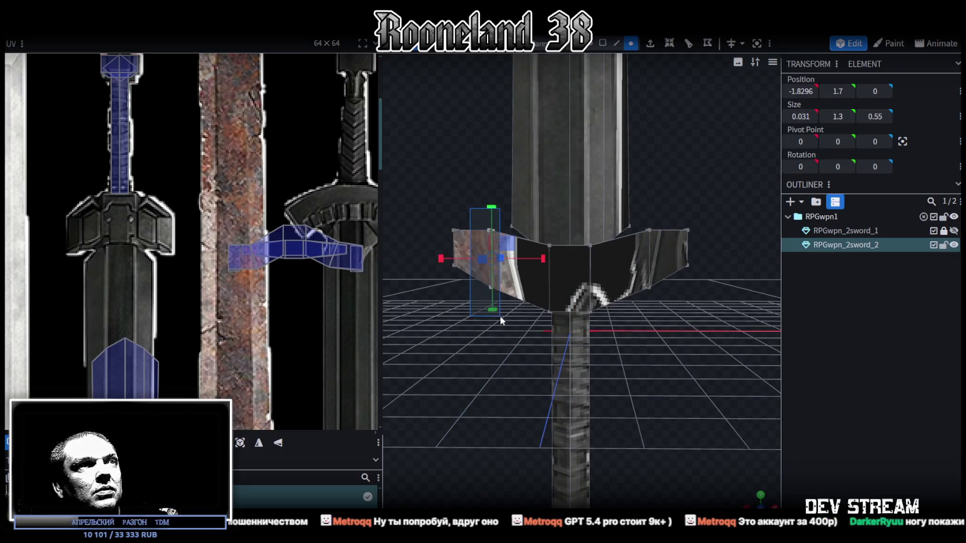
left_click(796, 91)
key("BackSpace")
key("BackSpace")
key("BackSpace")
key("Return")
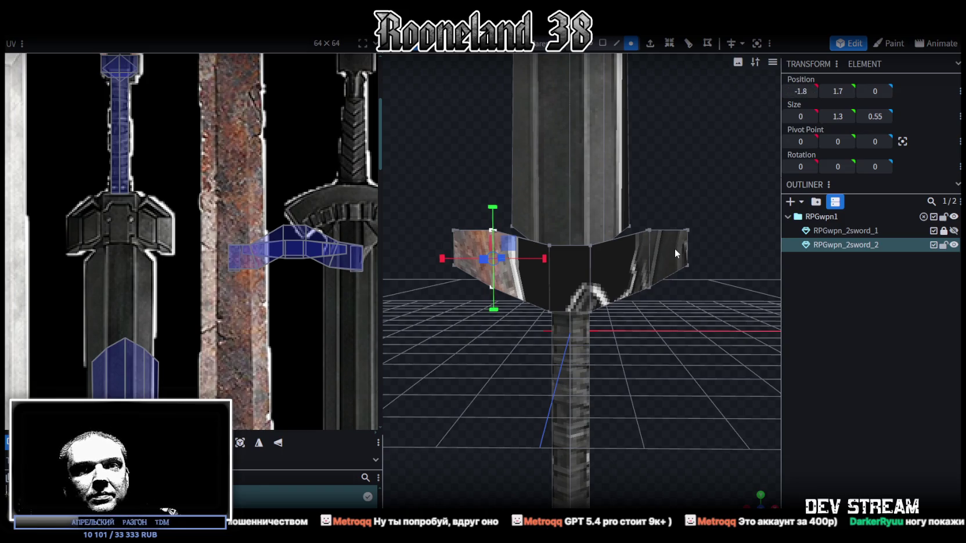
Select both crossguard end faces and shorten them together
mouse_move(644, 232)
left_mouse_down()
mouse_move(581, 403)
mouse_move(603, 364)
left_mouse_up()
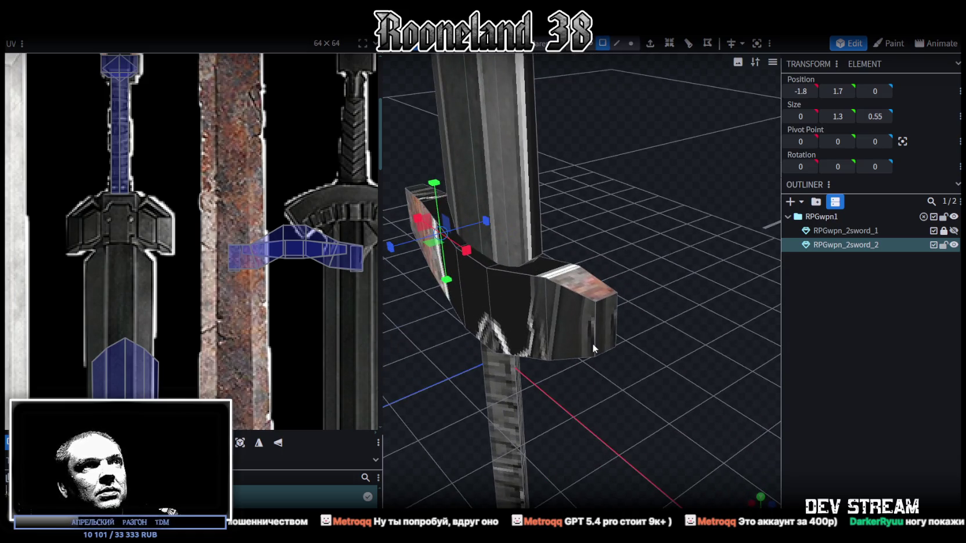
left_click(601, 339)
mouse_move(433, 405)
left_mouse_down()
mouse_move(604, 398)
mouse_move(571, 317)
left_mouse_up()
left_click(570, 318, "shift")
mouse_move(717, 395)
left_mouse_down()
mouse_move(621, 379)
mouse_move(634, 396)
mouse_move(614, 287)
mouse_move(622, 273)
mouse_move(588, 278)
left_mouse_up()
Select the smaller central guard cube and view it up close
mouse_move(598, 314)
left_mouse_down()
mouse_move(637, 417)
mouse_move(581, 392)
mouse_move(568, 368)
mouse_move(623, 379)
mouse_move(590, 420)
mouse_move(600, 421)
mouse_move(609, 349)
left_mouse_up()
mouse_move(489, 281)
left_mouse_down()
mouse_move(592, 337)
mouse_move(540, 290)
mouse_move(553, 269)
left_mouse_up()
left_click(527, 311)
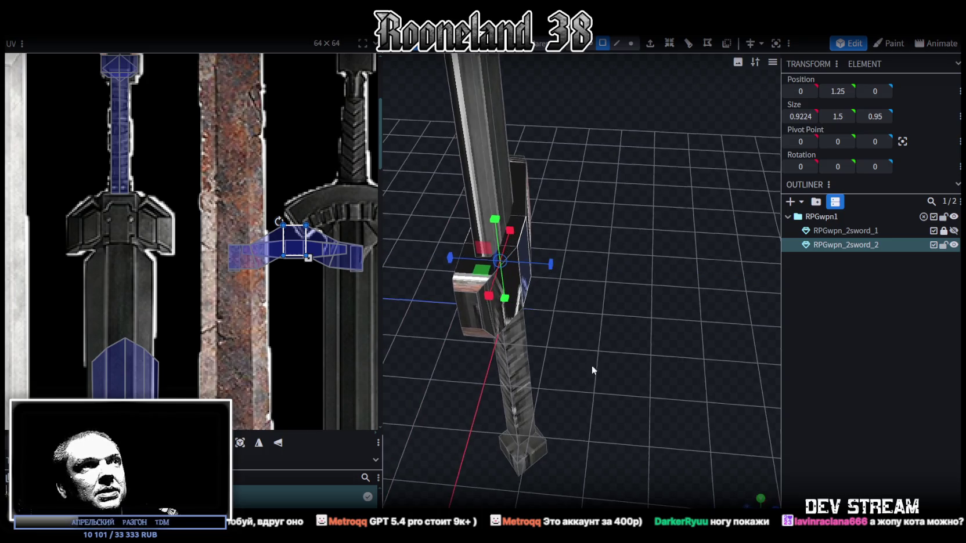
scroll(592, 365, "up", 5)
mouse_move(677, 292)
left_mouse_down()
mouse_move(679, 260)
mouse_move(678, 274)
left_mouse_up()
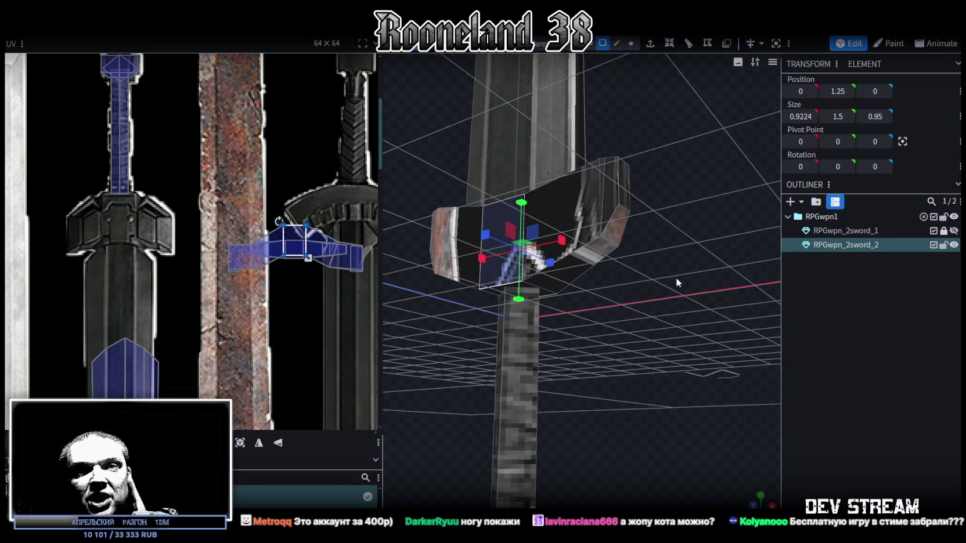
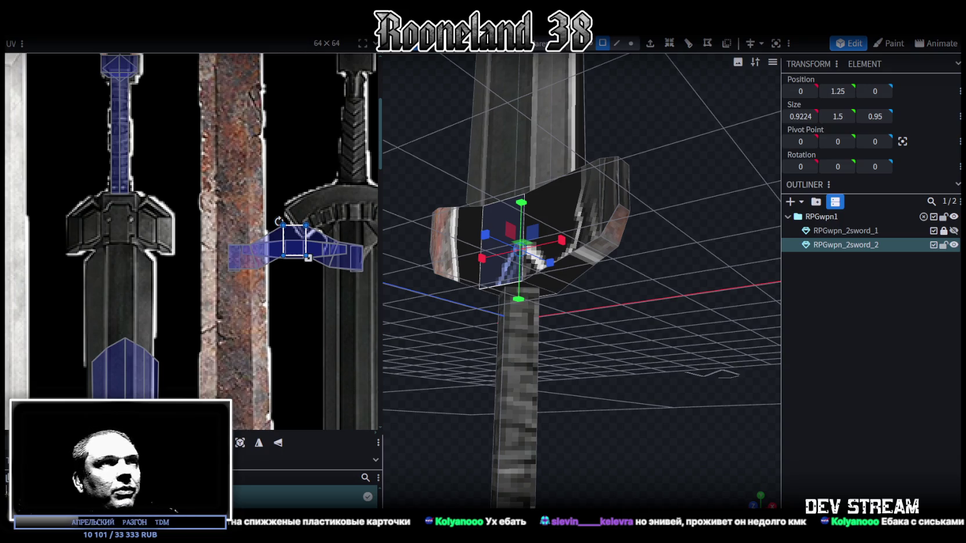
Widen the crossguard's outer and inner faces with the gizmo to 4.15 × 1.85 × 0.95
mouse_move(731, 454)
left_mouse_down()
mouse_move(556, 347)
mouse_move(533, 376)
mouse_move(553, 387)
mouse_move(507, 370)
mouse_move(496, 344)
left_mouse_up()
left_click_drag(430, 227, 706, 263)
mouse_move(687, 302)
left_mouse_down()
mouse_move(664, 298)
mouse_move(659, 317)
mouse_move(666, 303)
left_mouse_up()
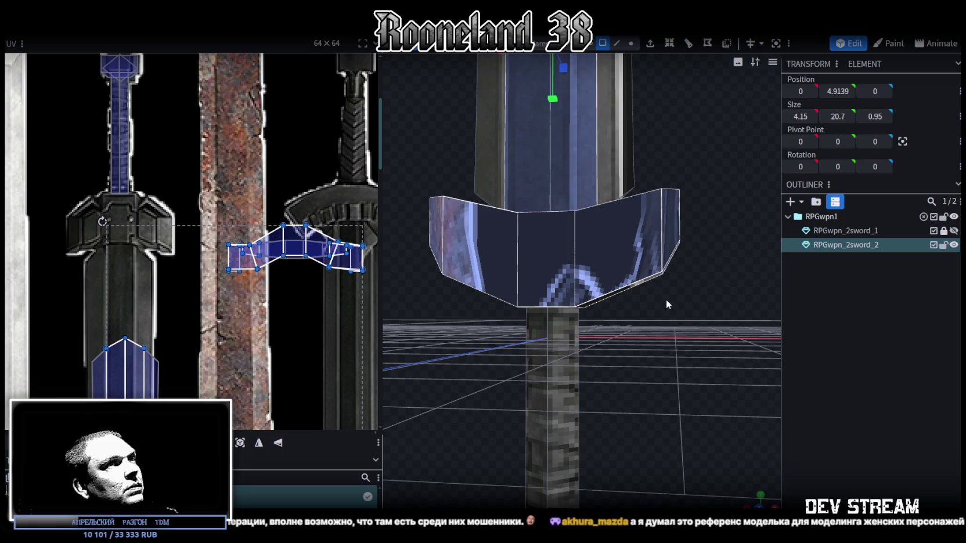
left_click(617, 43)
mouse_move(638, 302)
left_mouse_down()
mouse_move(622, 329)
mouse_move(683, 339)
left_mouse_up()
left_click(471, 232)
left_click_drag(472, 231, 635, 324)
left_click(603, 43)
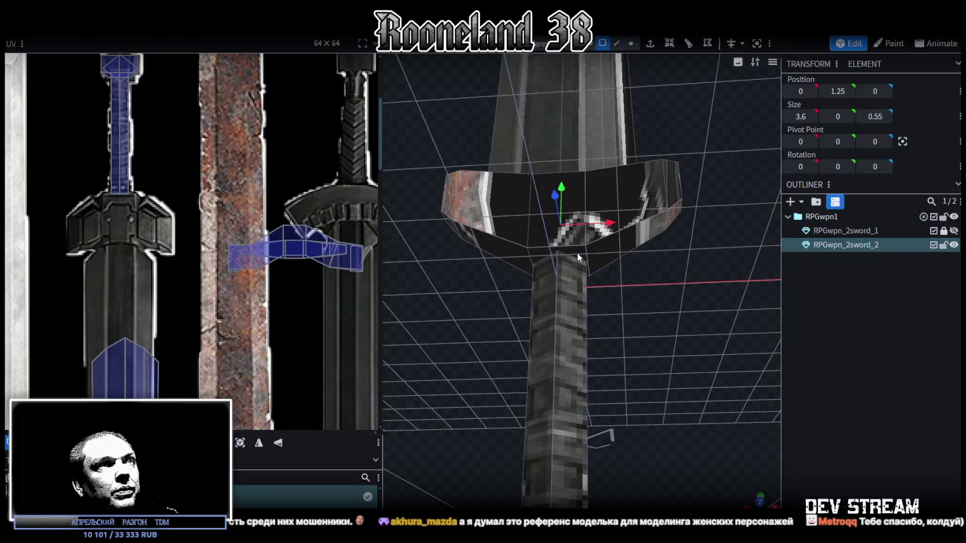
left_click(577, 253)
mouse_move(613, 260)
left_mouse_down()
mouse_move(647, 268)
mouse_move(681, 320)
mouse_move(685, 360)
mouse_move(655, 350)
left_mouse_up()
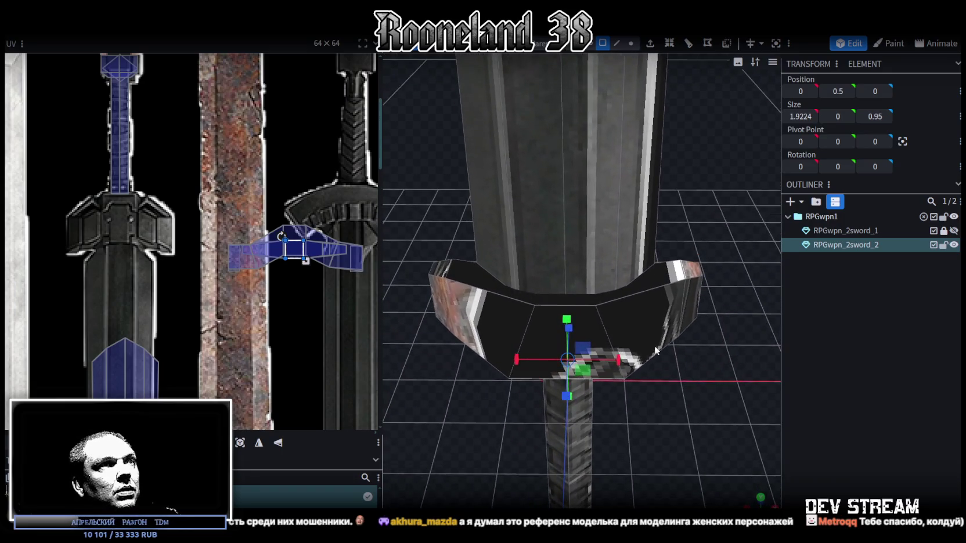
left_click(571, 299)
left_click_drag(616, 288, 641, 287)
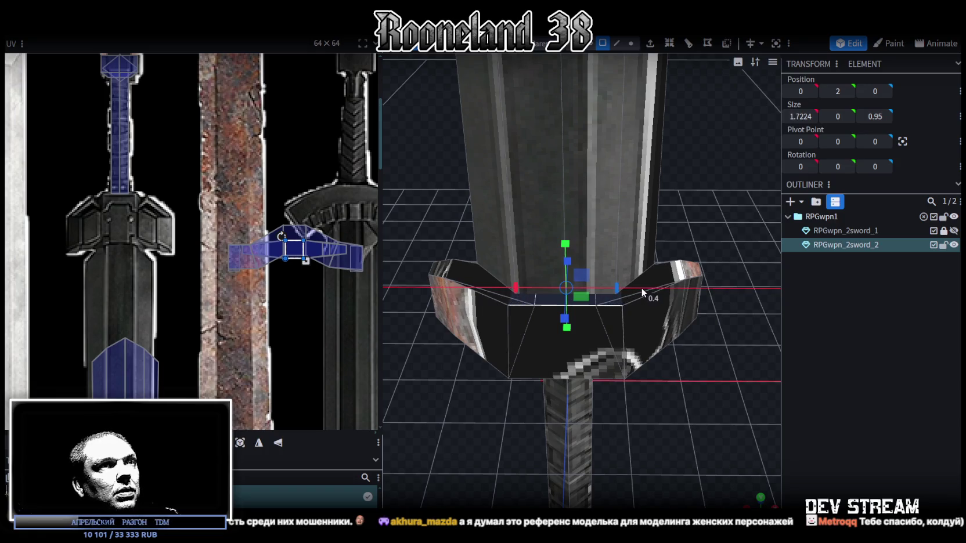
Reproject the guard's UV mapping from an orthographic front view
left_click_drag(692, 417, 700, 379)
scroll(700, 383, "down", 5)
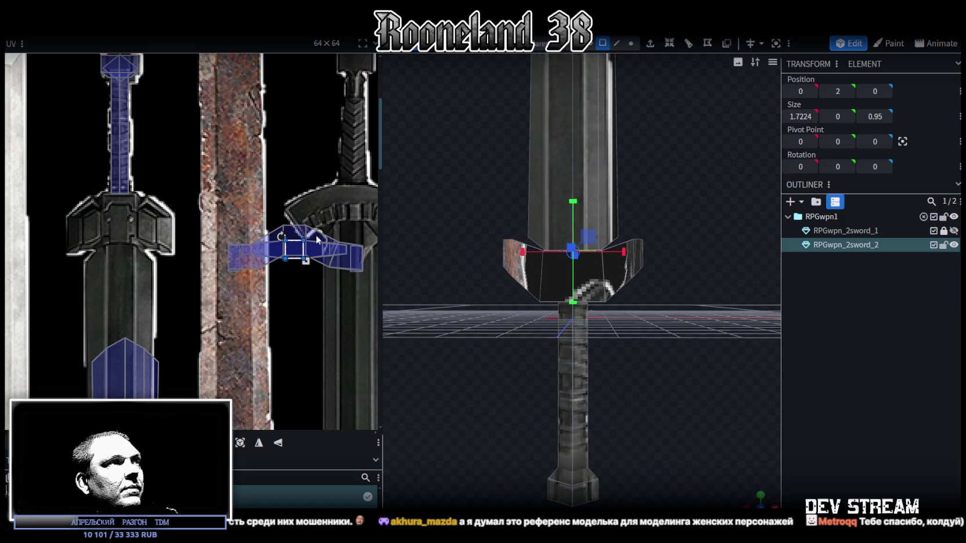
left_click(209, 182)
left_click(306, 264)
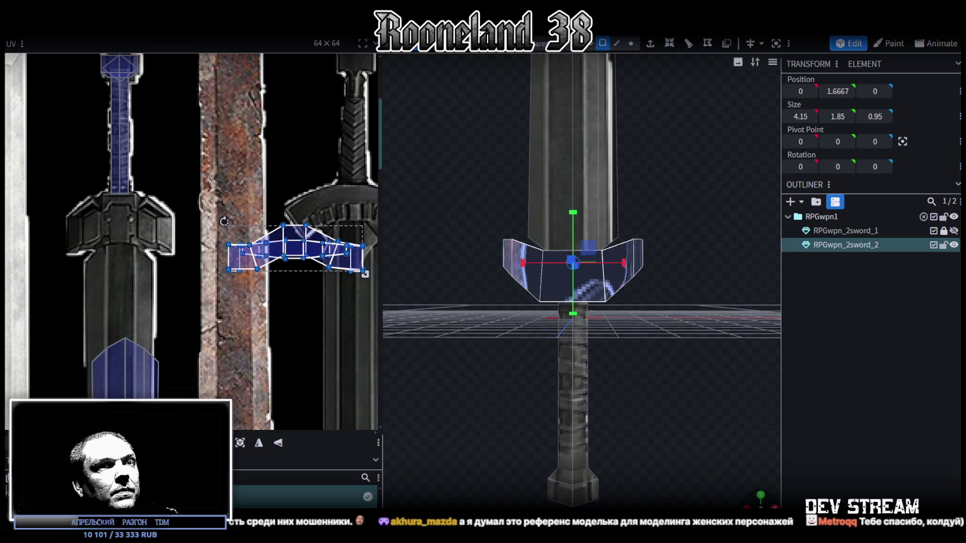
key("KP_1")
scroll(499, 360, "up", 3)
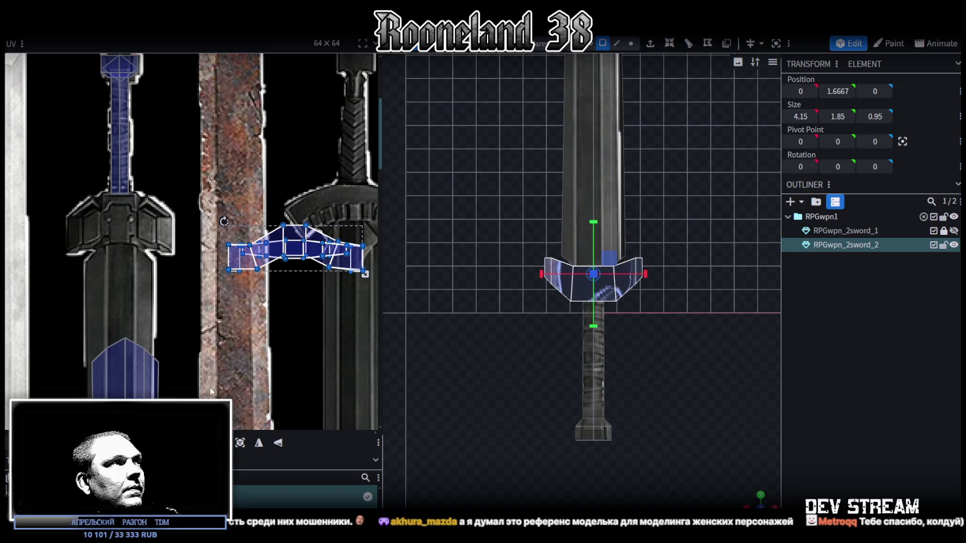
left_click(244, 445)
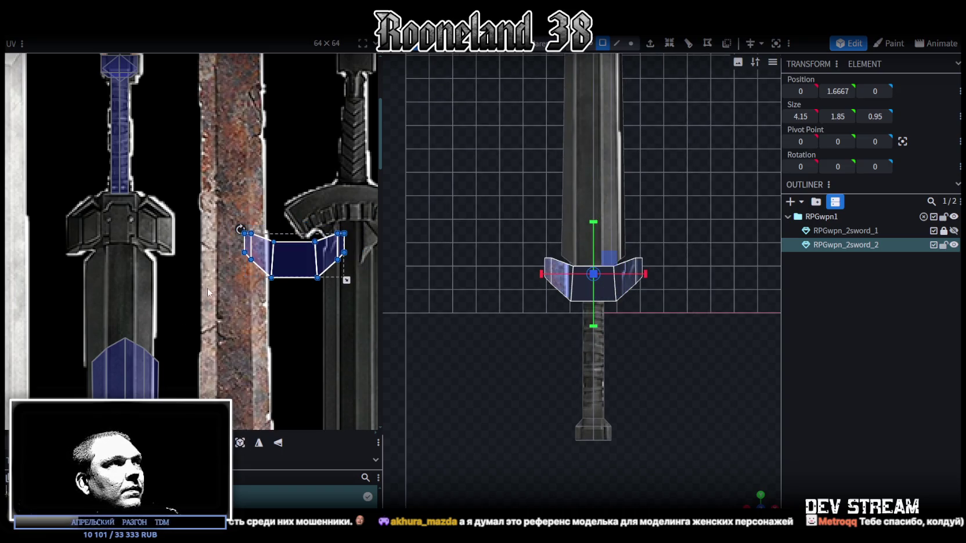
Mirror the guard UV island vertically and enlarge it over the guard artwork
left_click(272, 445)
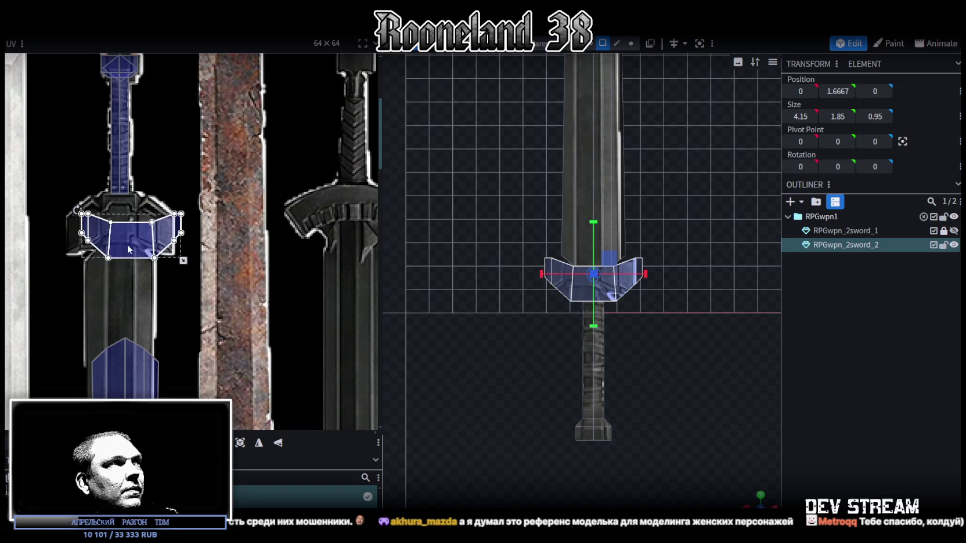
left_click(279, 445)
scroll(140, 221, "up", 3)
mouse_move(140, 221)
left_mouse_down()
mouse_move(149, 244)
mouse_move(151, 235)
left_mouse_up()
mouse_move(277, 294)
left_mouse_down()
mouse_move(290, 306)
mouse_move(290, 329)
left_mouse_up()
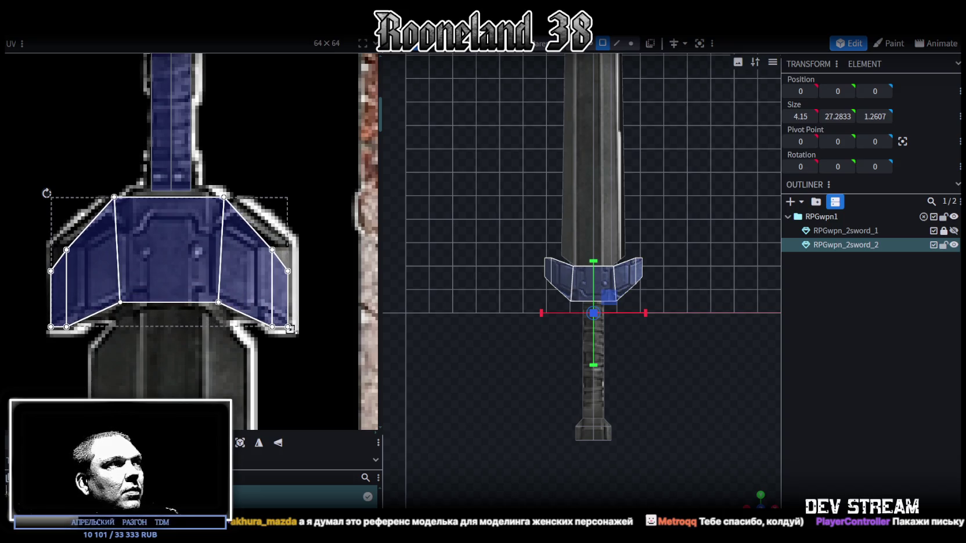
scroll(132, 176, "up", 2)
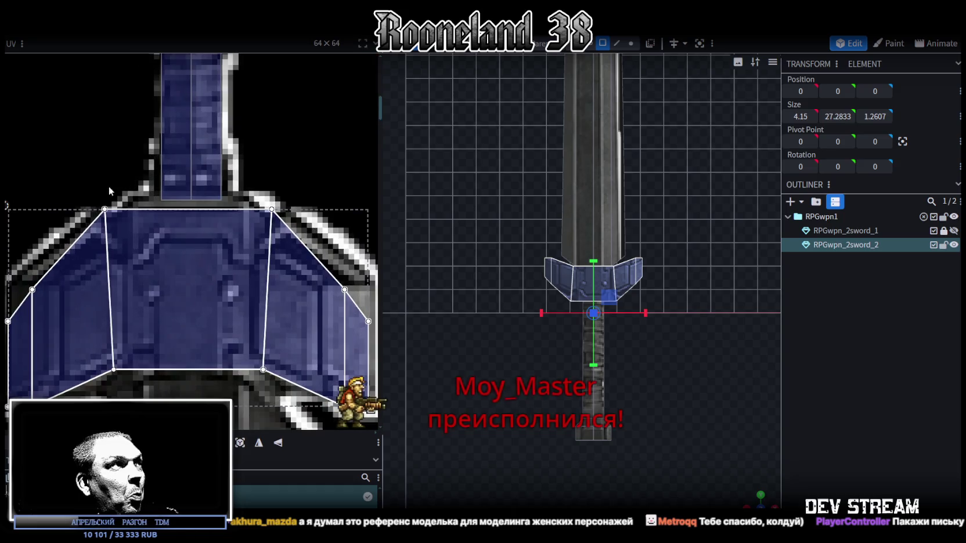
Reposition the guard UV's top-left and top-right corners to follow the artwork
left_click(105, 209)
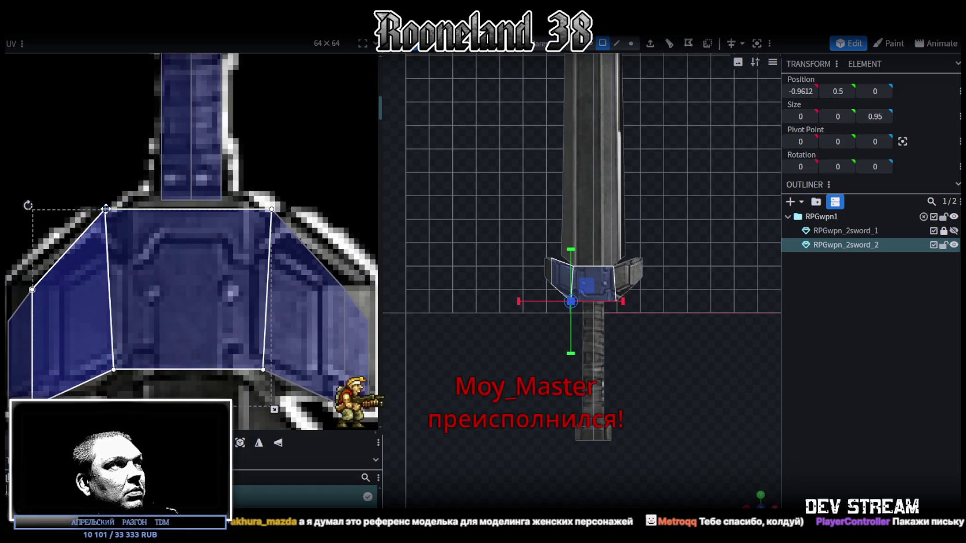
left_click_drag(105, 209, 129, 202)
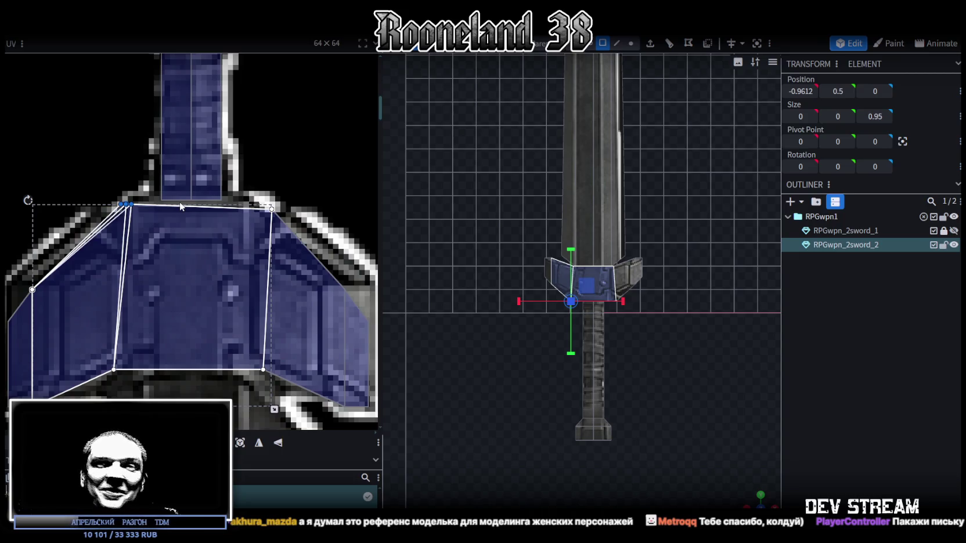
left_click(271, 209)
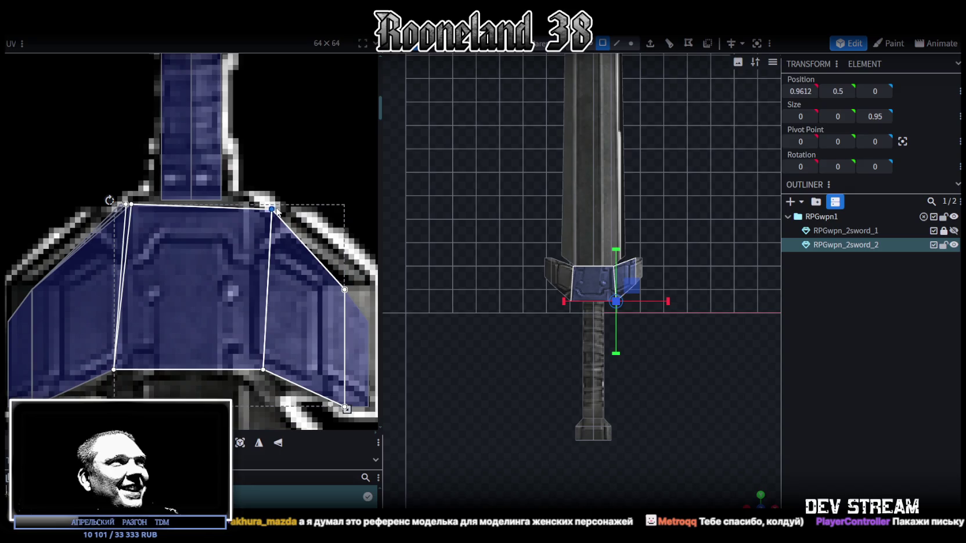
mouse_move(272, 208)
left_mouse_down()
mouse_move(174, 206)
mouse_move(246, 205)
left_mouse_up()
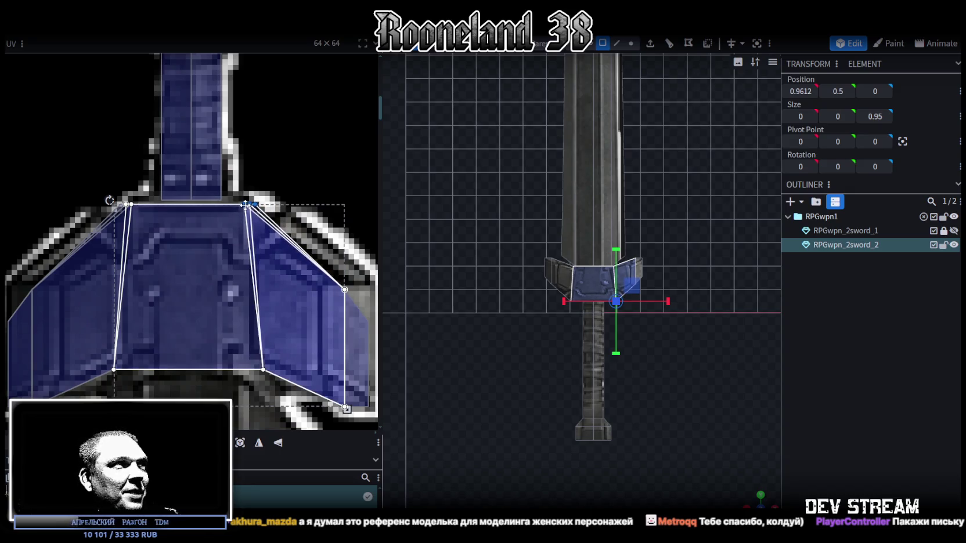
left_click(131, 205)
left_click_drag(131, 204, 136, 204)
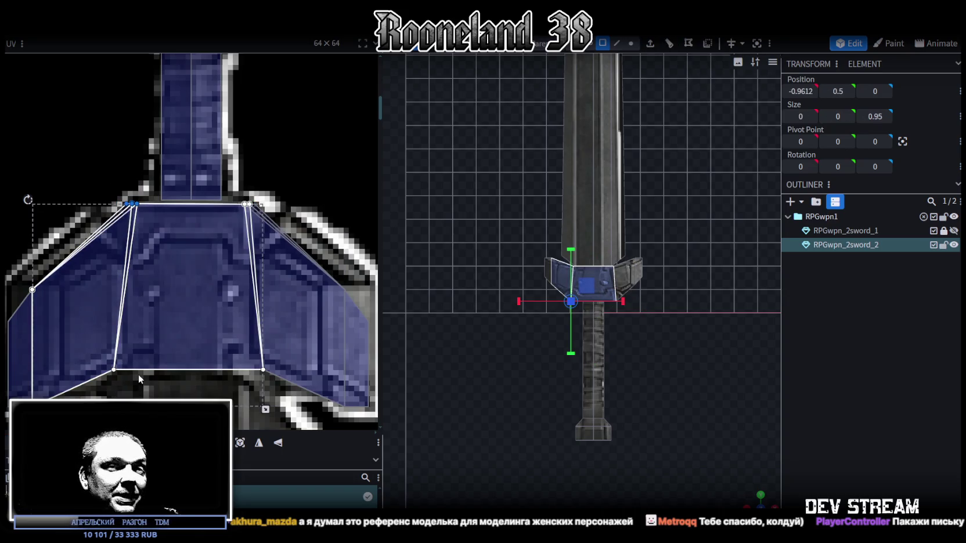
Adjust the centre, right and left guard faces' bottom UV vertices to fit the angled wings
left_click(114, 369)
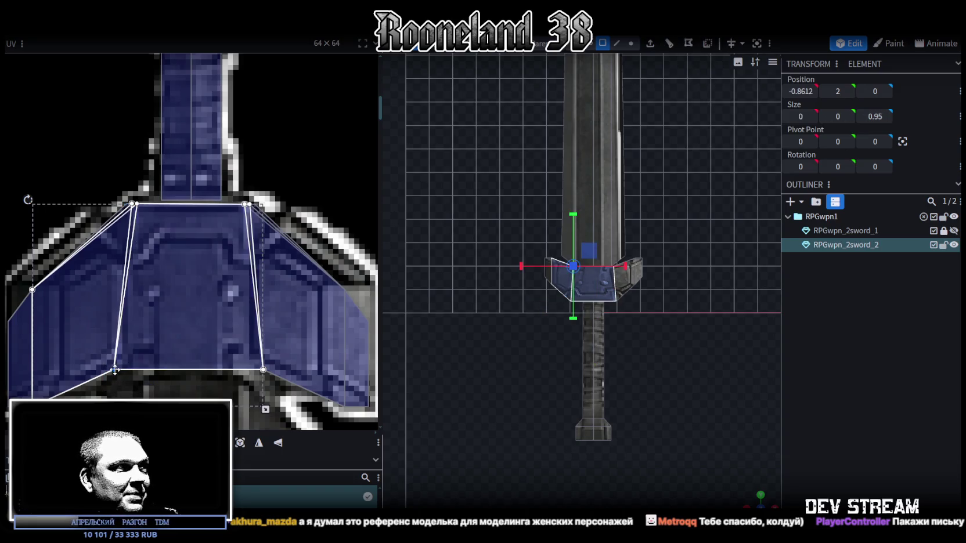
left_click_drag(114, 369, 125, 373)
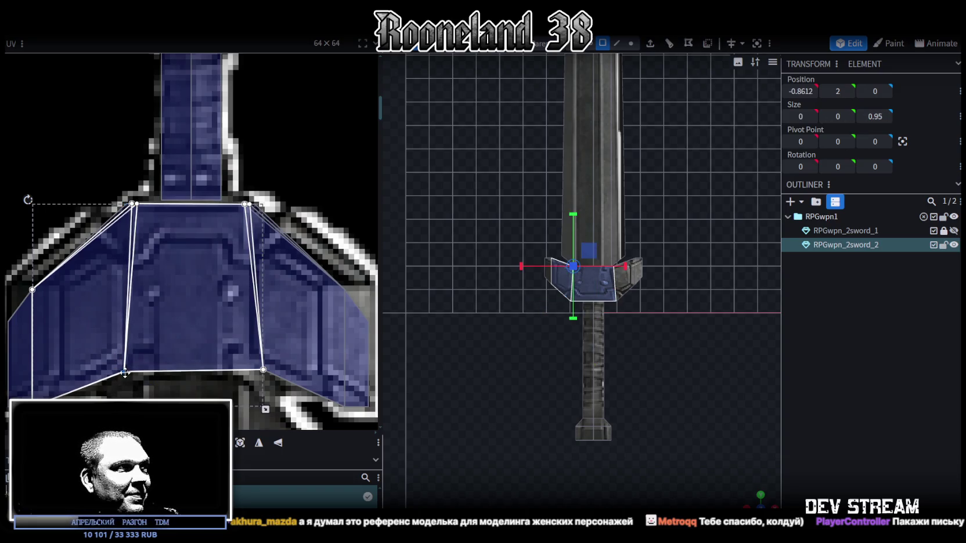
left_click(277, 358)
left_click_drag(263, 370, 253, 371)
scroll(208, 377, "down", 2)
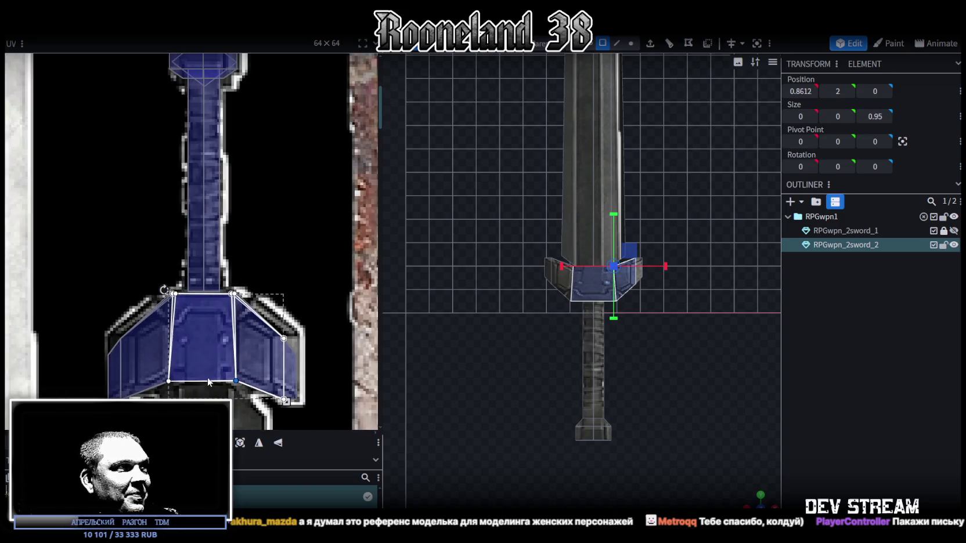
scroll(129, 302, "up", 2)
left_click(207, 379)
left_click_drag(208, 379, 203, 376)
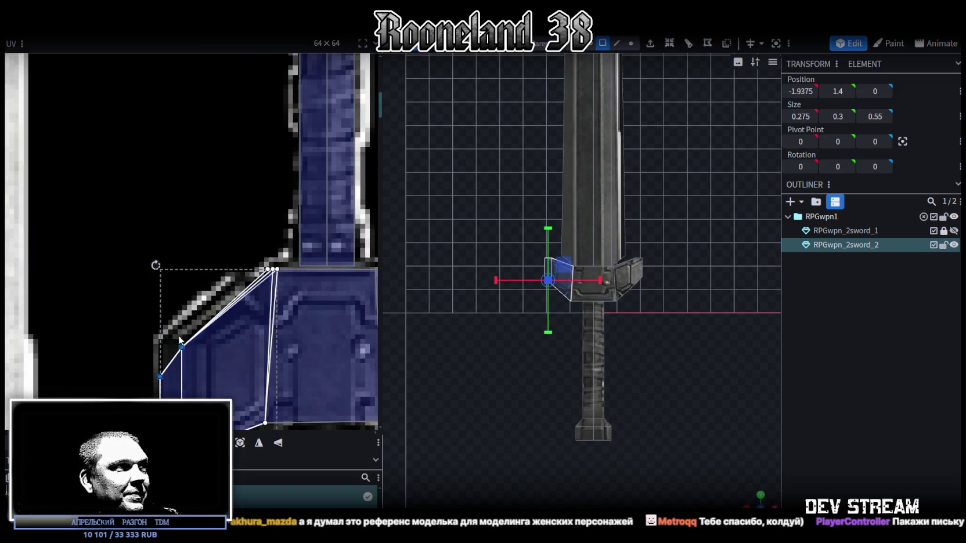
Raise the left and right guard faces' UV vertices to match the artwork
left_click_drag(180, 345, 181, 325)
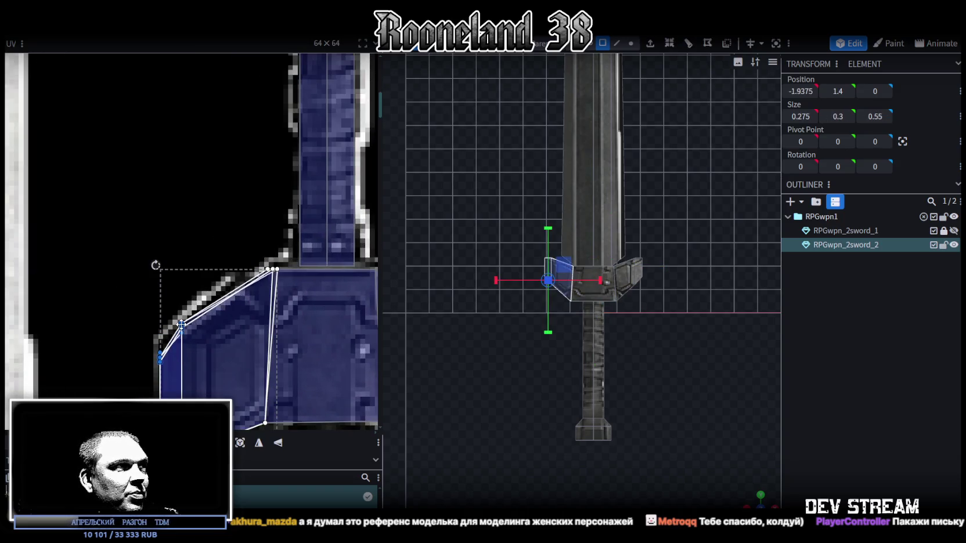
scroll(232, 336, "up", 2)
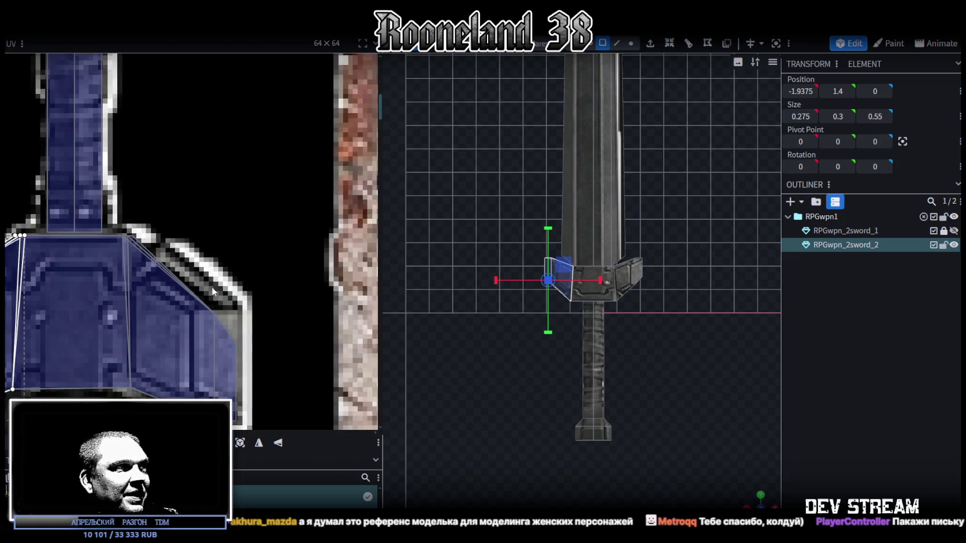
left_click(260, 354)
scroll(212, 312, "down", 1)
scroll(212, 311, "up", 1)
left_click_drag(212, 312, 214, 273)
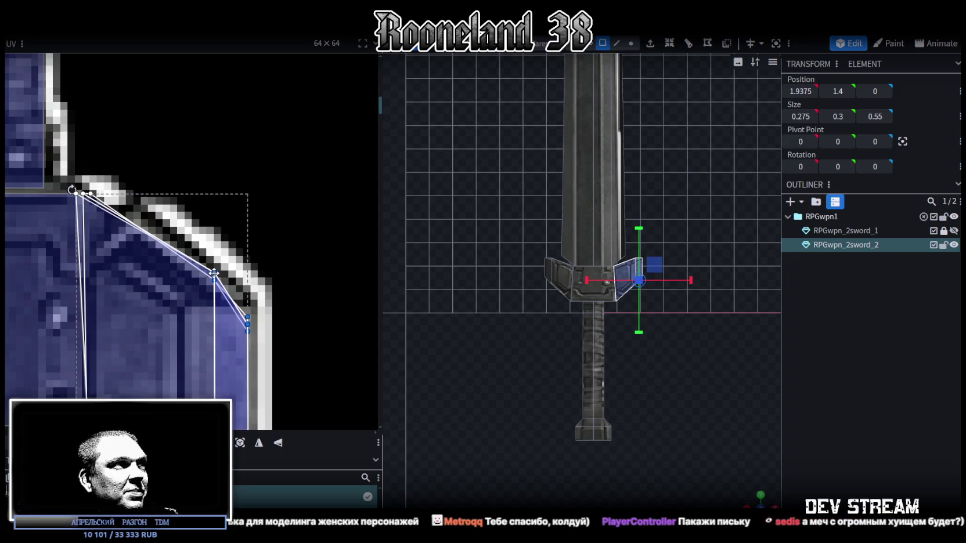
scroll(230, 344, "down", 4)
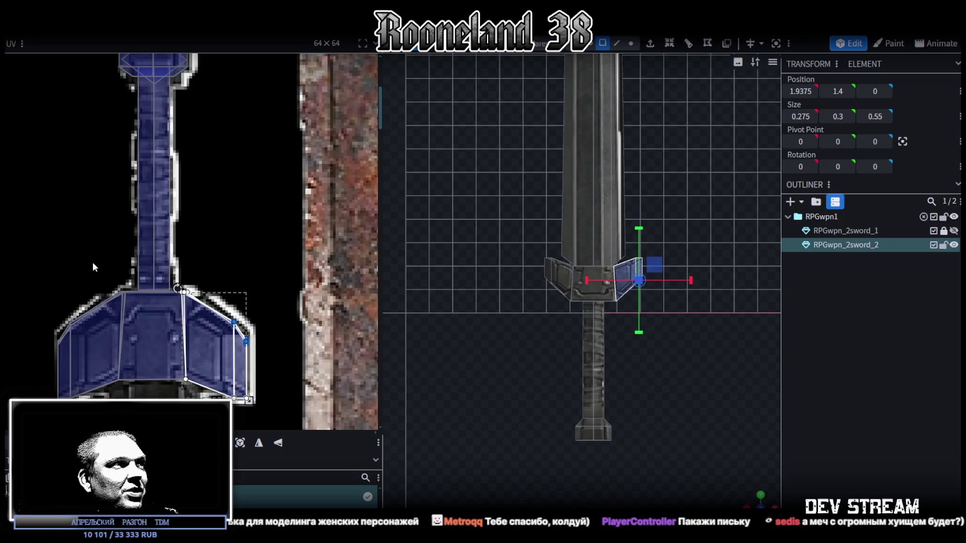
scroll(137, 288, "up", 4)
Inspect the guard's left-corner triangle face, then deselect everything in the model
left_click(145, 305)
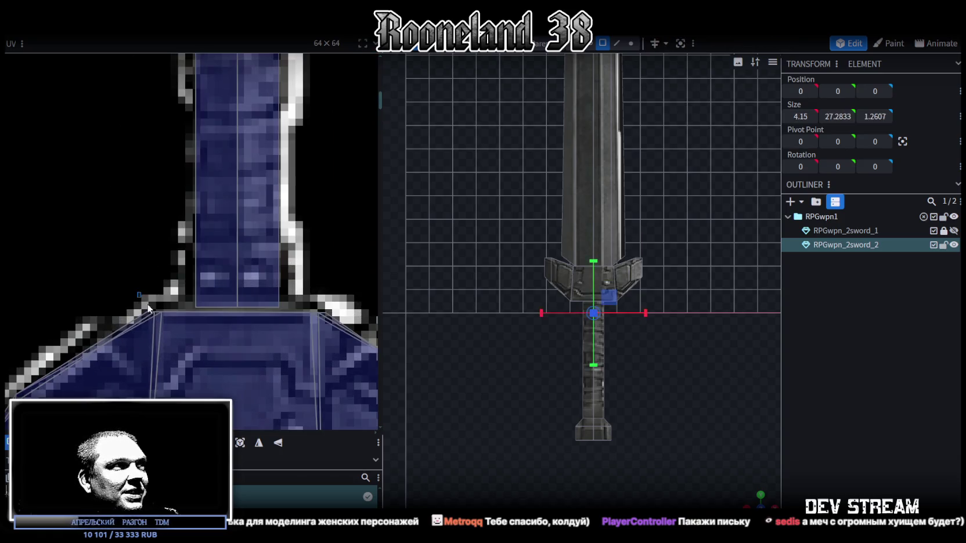
left_click(152, 314)
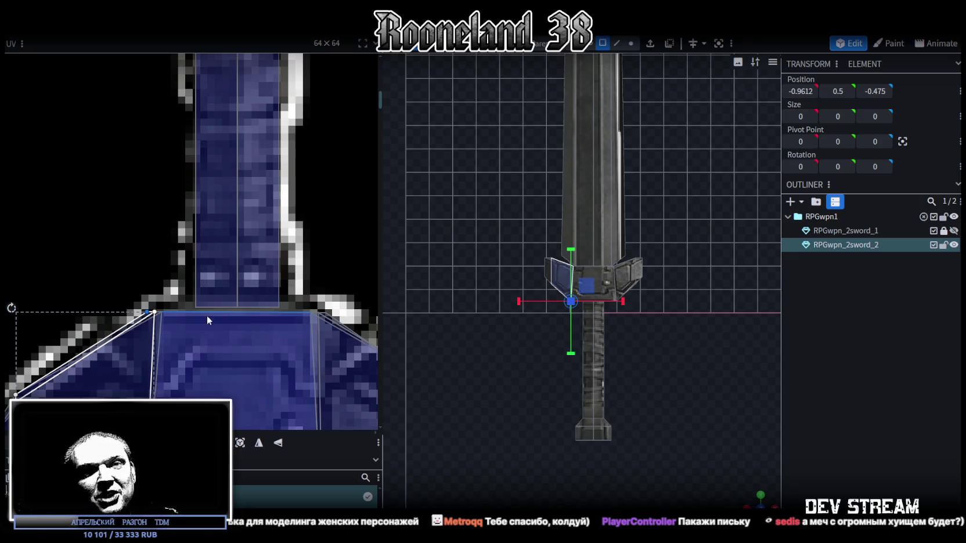
scroll(218, 341, "down", 5)
scroll(223, 337, "down", 5)
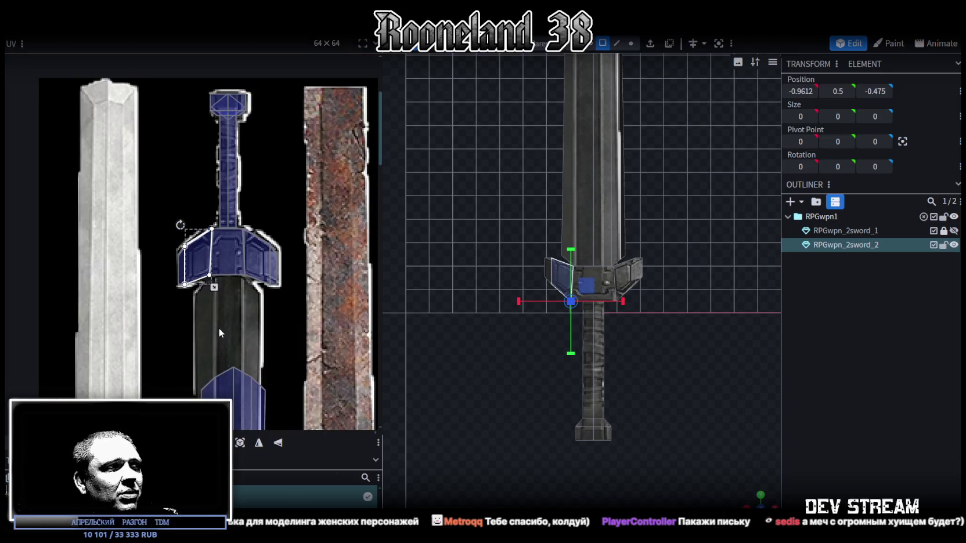
scroll(200, 285, "up", 5)
scroll(138, 260, "up", 2)
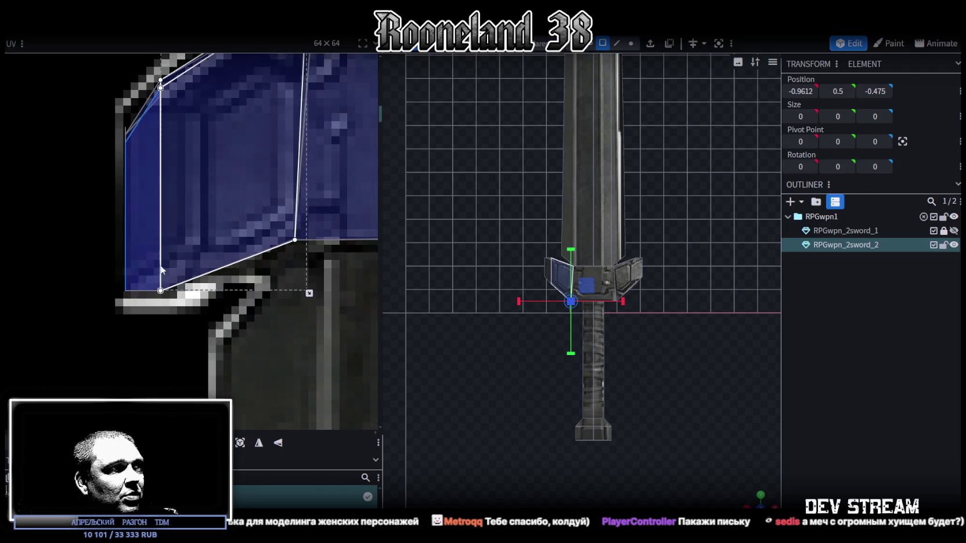
scroll(149, 380, "up", 2)
scroll(239, 351, "down", 3)
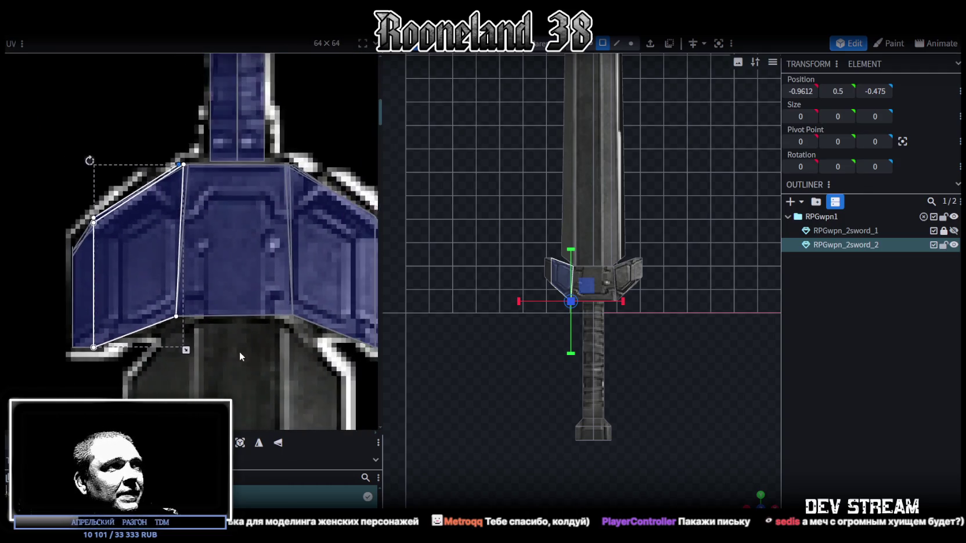
scroll(239, 330, "up", 1)
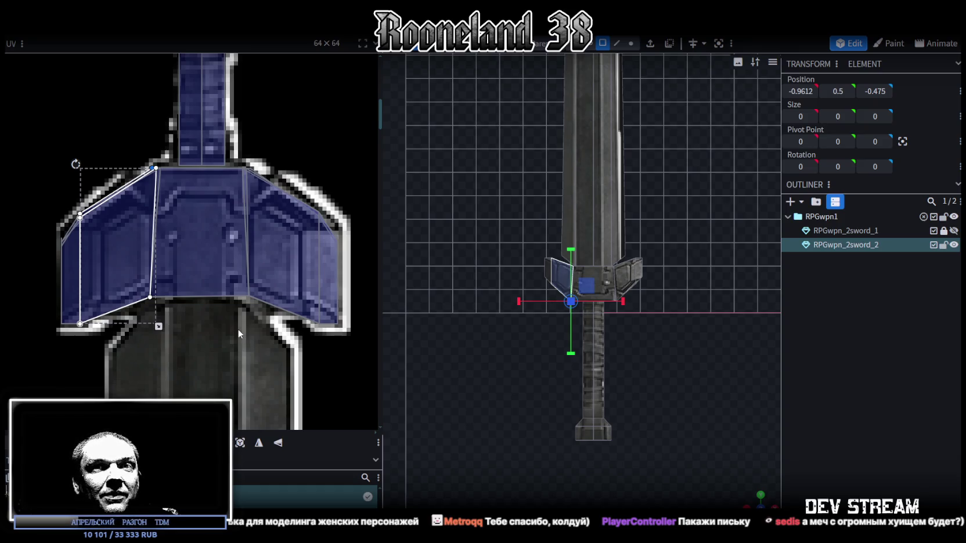
scroll(253, 334, "down", 2)
left_click(811, 342)
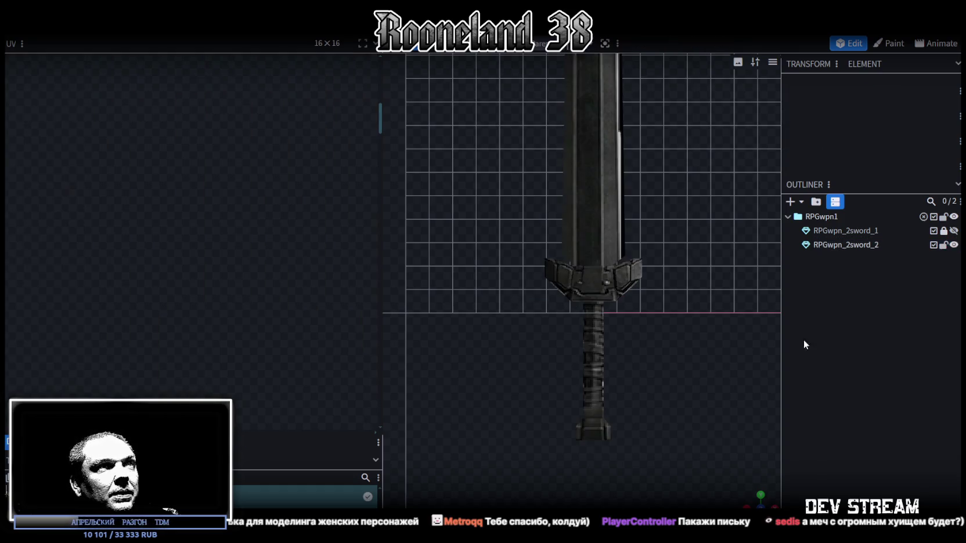
Select the guard's left and right wedge faces, inner faces and left top face together
mouse_move(726, 430)
left_mouse_down()
mouse_move(667, 366)
mouse_move(747, 409)
mouse_move(685, 389)
left_mouse_up()
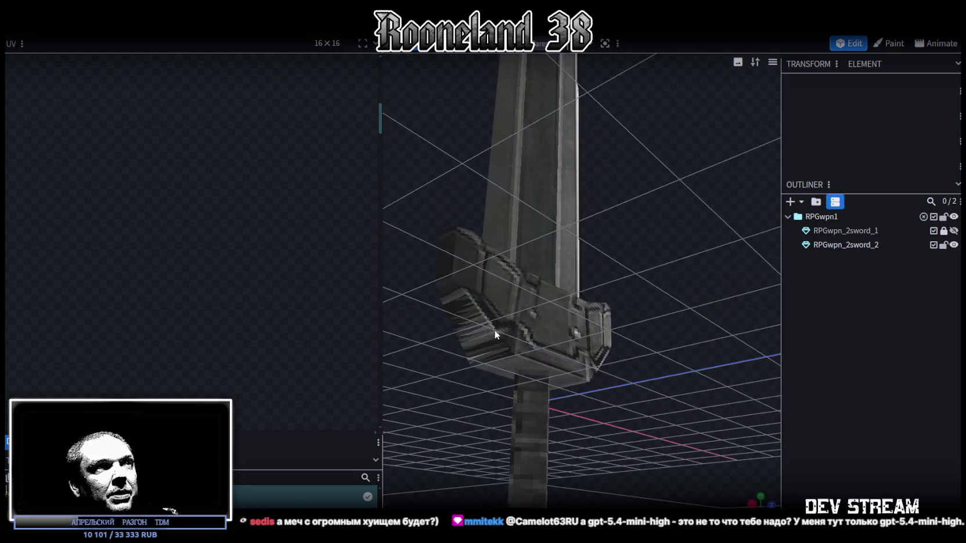
left_click(495, 329)
left_click(449, 279)
left_click(495, 349)
mouse_move(679, 380)
left_mouse_down()
mouse_move(661, 372)
mouse_move(675, 347)
left_mouse_up()
left_click(693, 302, "shift")
left_click_drag(677, 164, 685, 266)
left_click(656, 268, "shift")
left_click(643, 269, "shift")
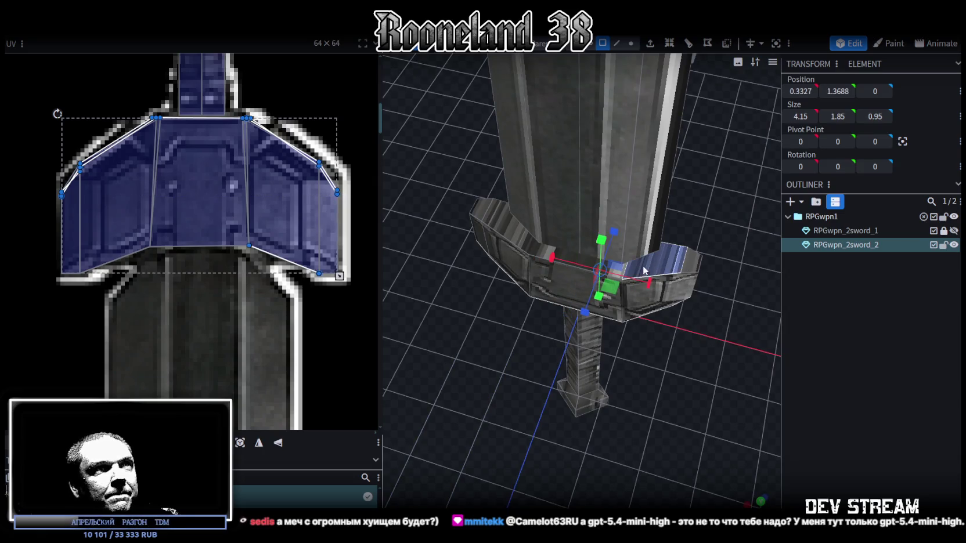
left_click(518, 240, "shift")
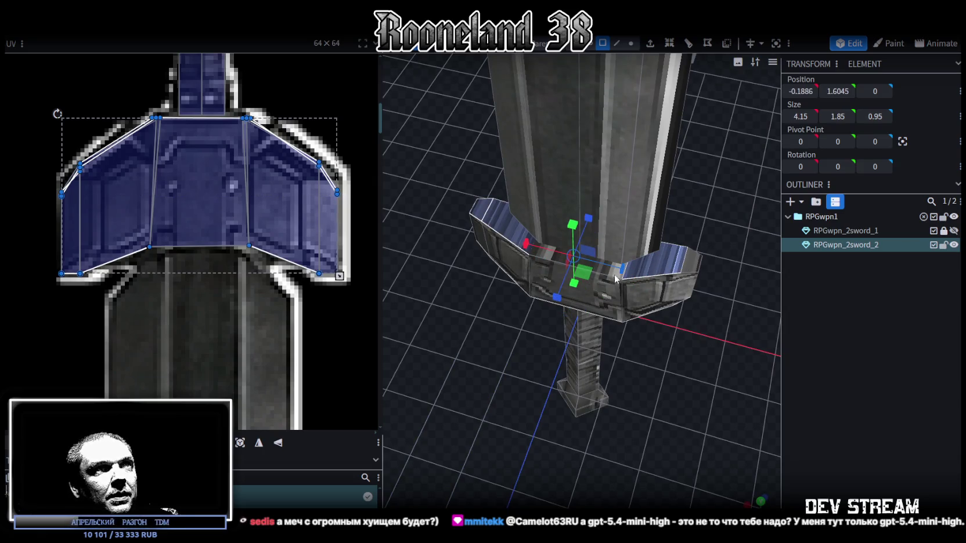
left_click(761, 503)
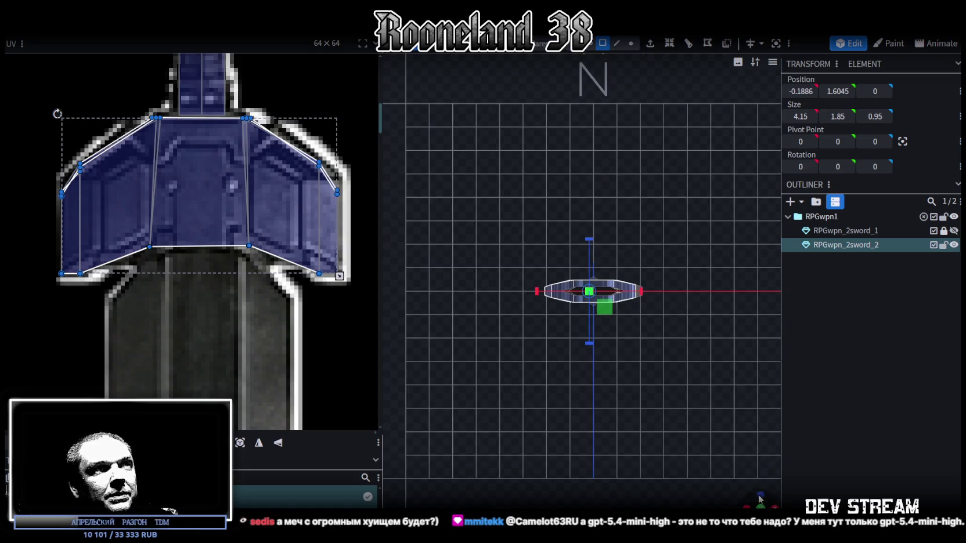
Re-project the selected guard faces' UVs from above, shift them right and stretch them wider
left_click(240, 443)
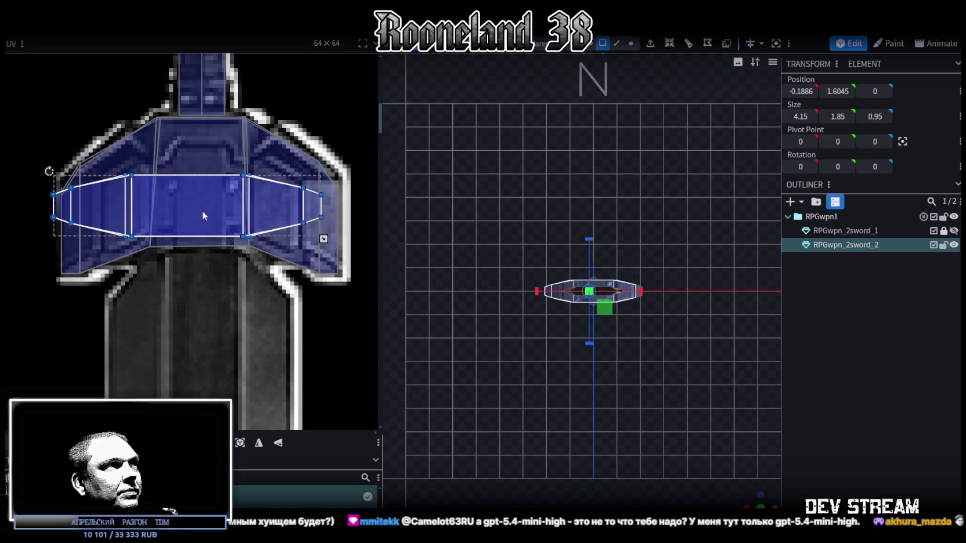
left_click_drag(202, 212, 210, 215)
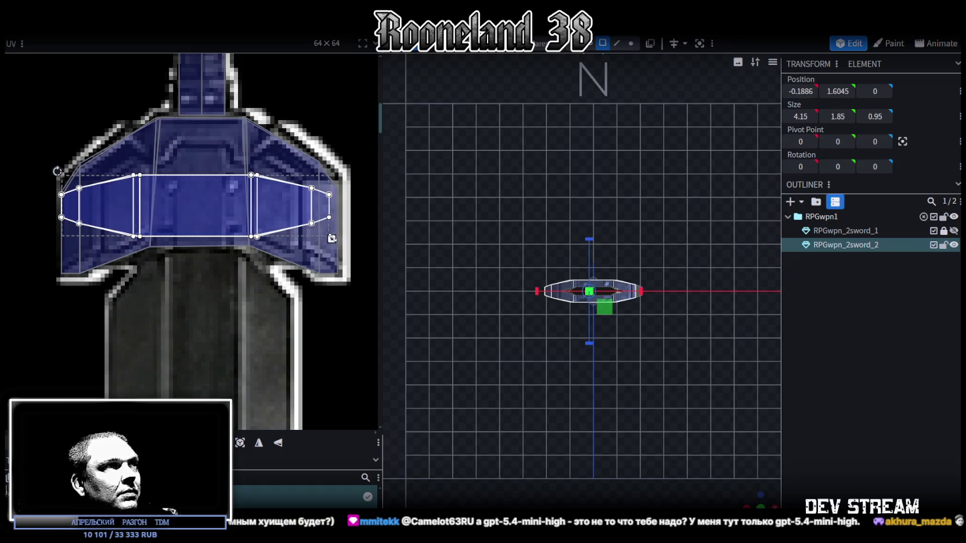
left_click_drag(332, 239, 346, 239)
left_click_drag(183, 194, 192, 207)
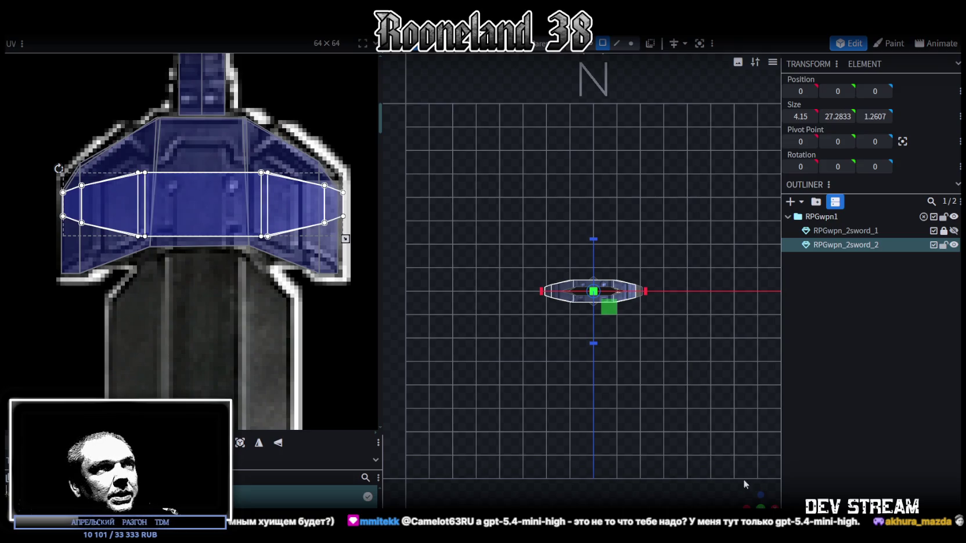
mouse_move(755, 500)
left_mouse_down()
mouse_move(682, 369)
mouse_move(606, 418)
mouse_move(584, 447)
mouse_move(636, 452)
mouse_move(713, 404)
mouse_move(455, 389)
mouse_move(427, 426)
mouse_move(510, 433)
mouse_move(468, 443)
mouse_move(437, 353)
mouse_move(442, 280)
mouse_move(468, 311)
mouse_move(507, 326)
mouse_move(483, 304)
mouse_move(536, 311)
mouse_move(547, 292)
mouse_move(641, 229)
mouse_move(561, 206)
left_mouse_up()
Reselect the RPGwpn_2sword_2 element, then select the blade element
left_click(536, 311)
scroll(262, 238, "down", 4)
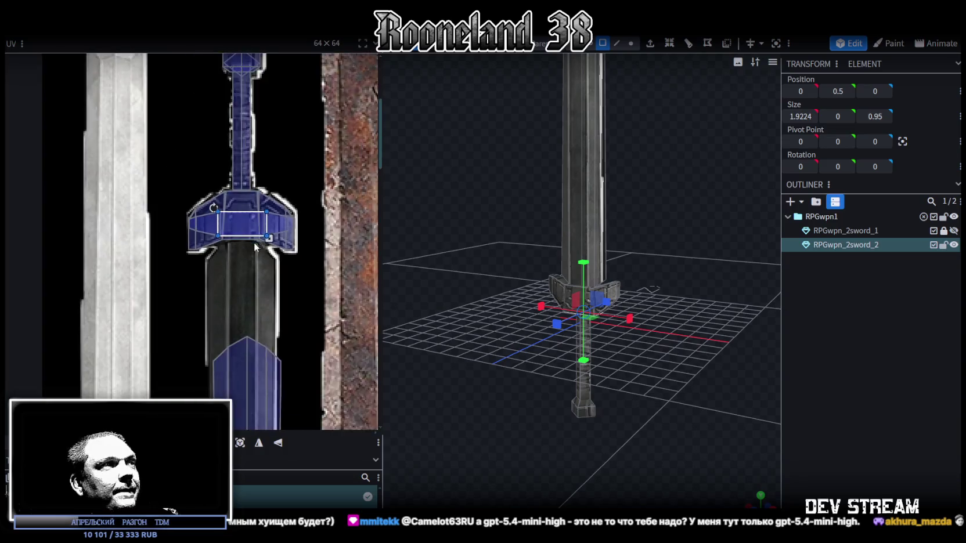
scroll(281, 256, "down", 1)
left_click(256, 228)
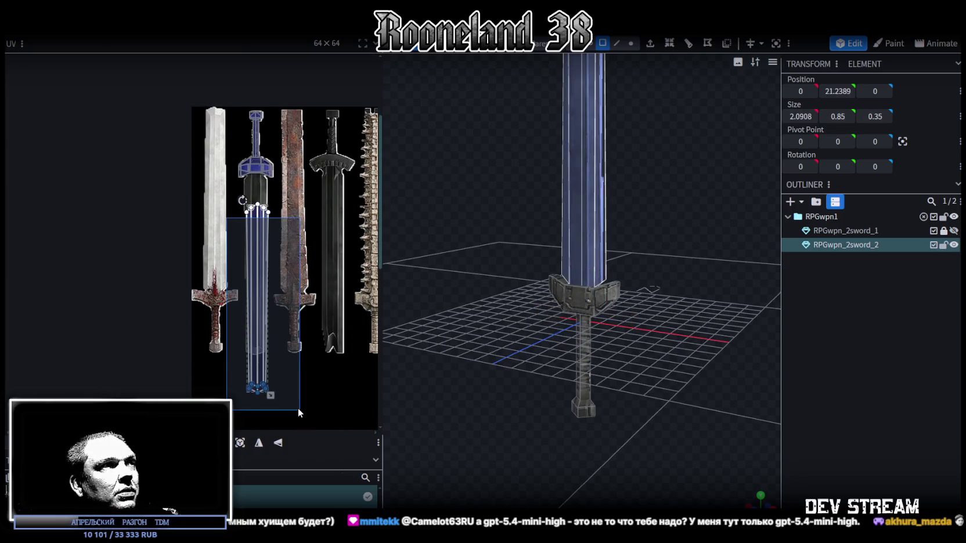
Move the blade-tip UVs onto the blade texture, shortening and slightly widening them
left_click(263, 212)
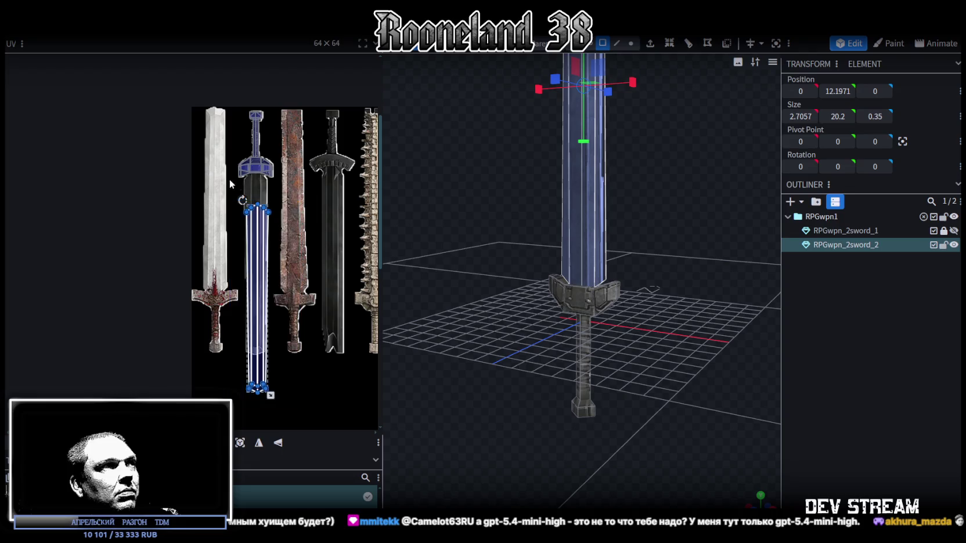
scroll(249, 168, "up", 5)
left_click_drag(276, 377, 283, 250)
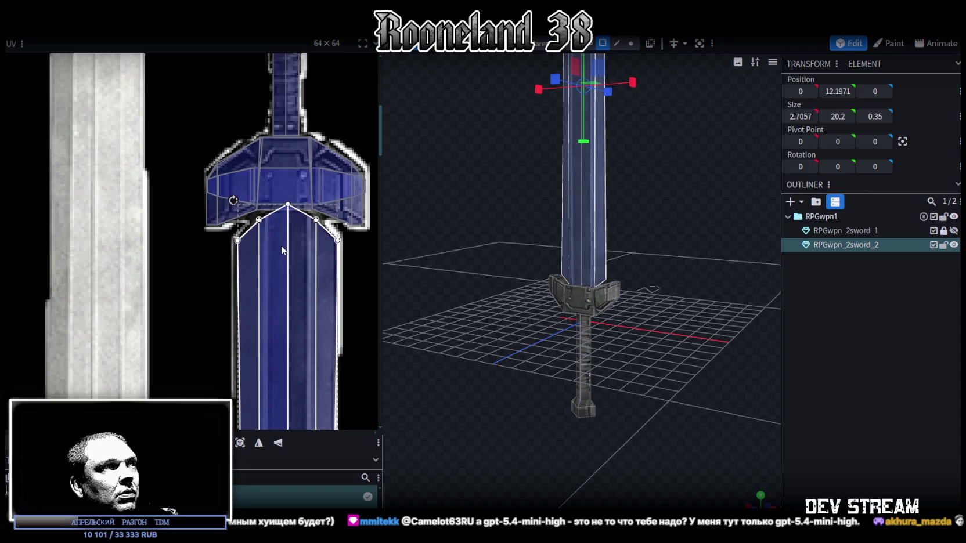
scroll(296, 340, "down", 3)
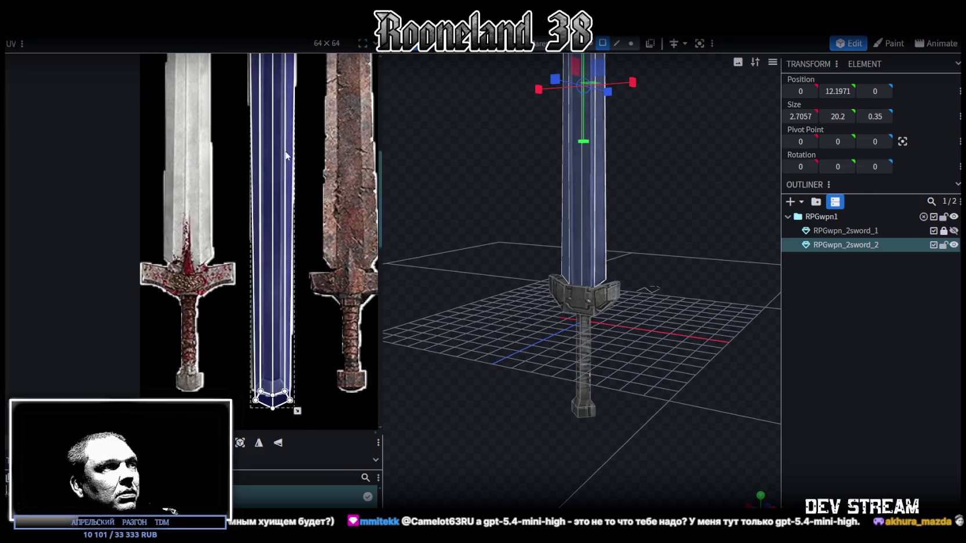
scroll(296, 371, "up", 5)
left_click_drag(285, 363, 276, 322)
left_click_drag(277, 325, 278, 325)
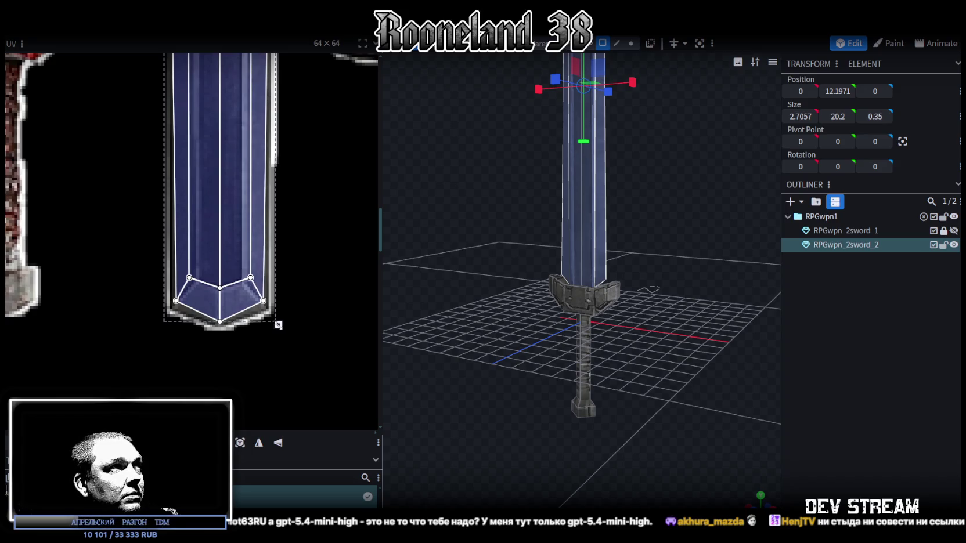
scroll(278, 325, "down", 5)
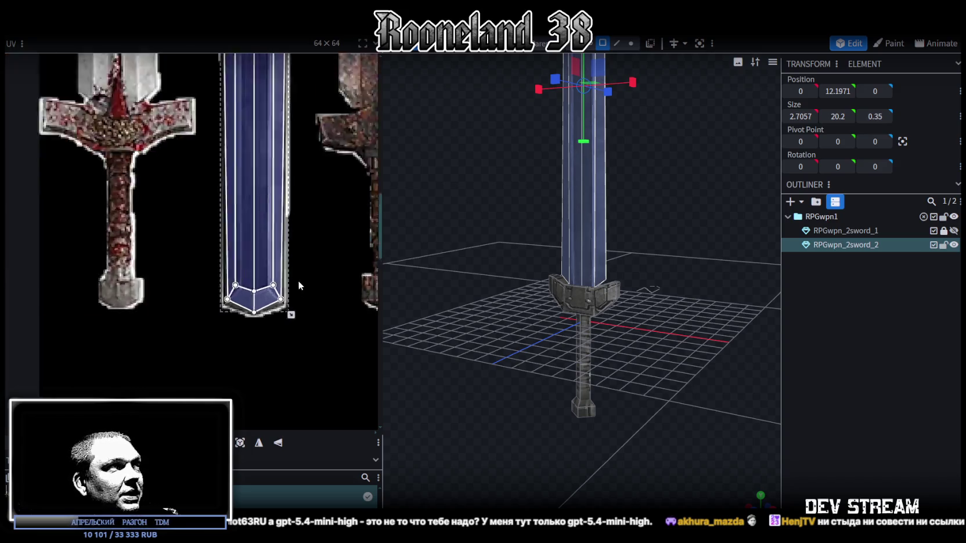
scroll(260, 259, "up", 6)
scroll(261, 255, "up", 1)
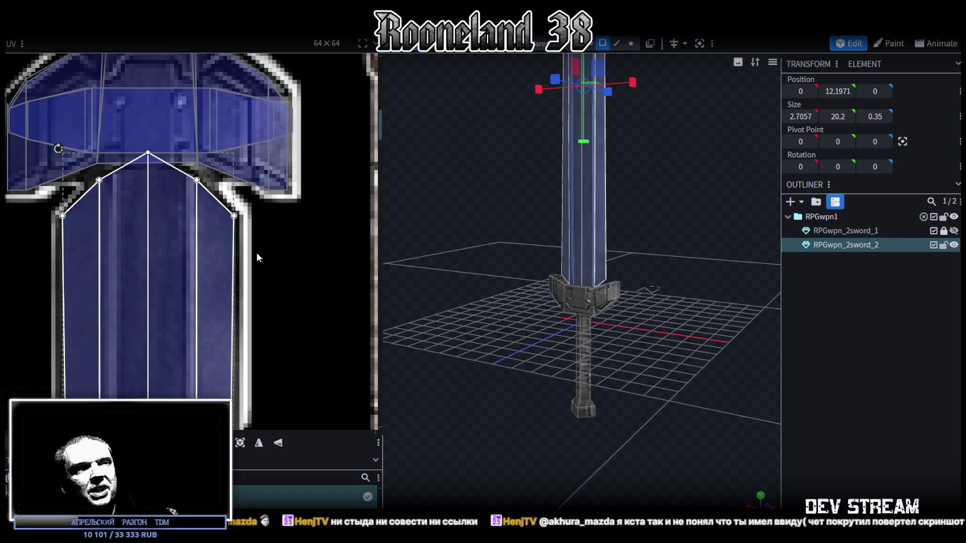
mouse_move(622, 334)
left_mouse_down()
mouse_move(619, 280)
mouse_move(683, 410)
left_mouse_up()
Box-select the blade tip's lower UV points, then switch to the browser image chat
scroll(712, 337, "up", 5)
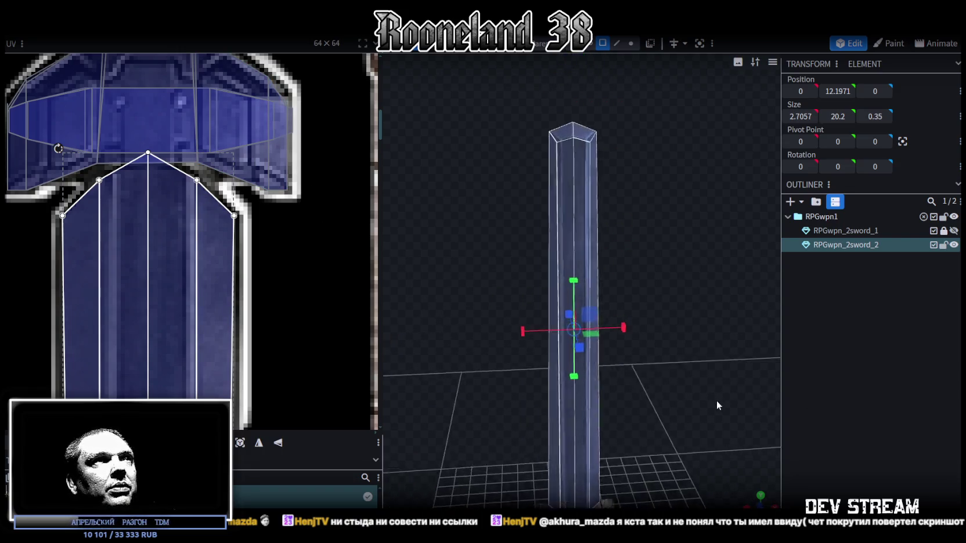
scroll(210, 341, "down", 4)
scroll(210, 342, "up", 8)
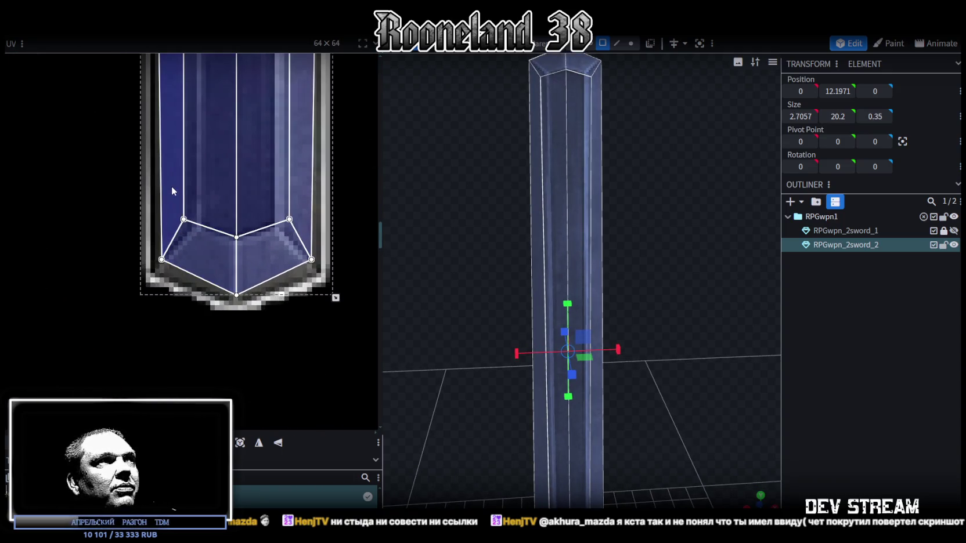
scroll(91, 223, "down", 1)
left_click_drag(103, 326, 310, 239)
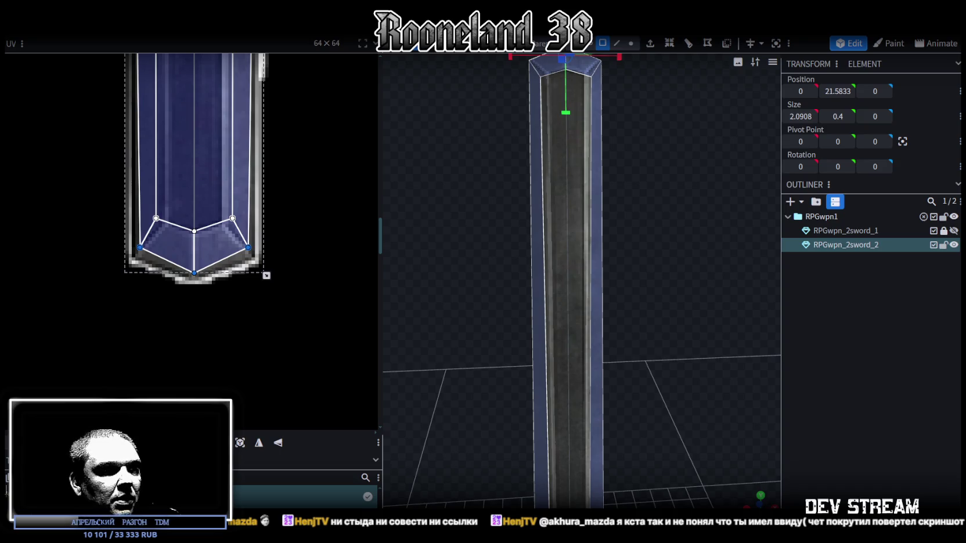
key("alt+Tab")
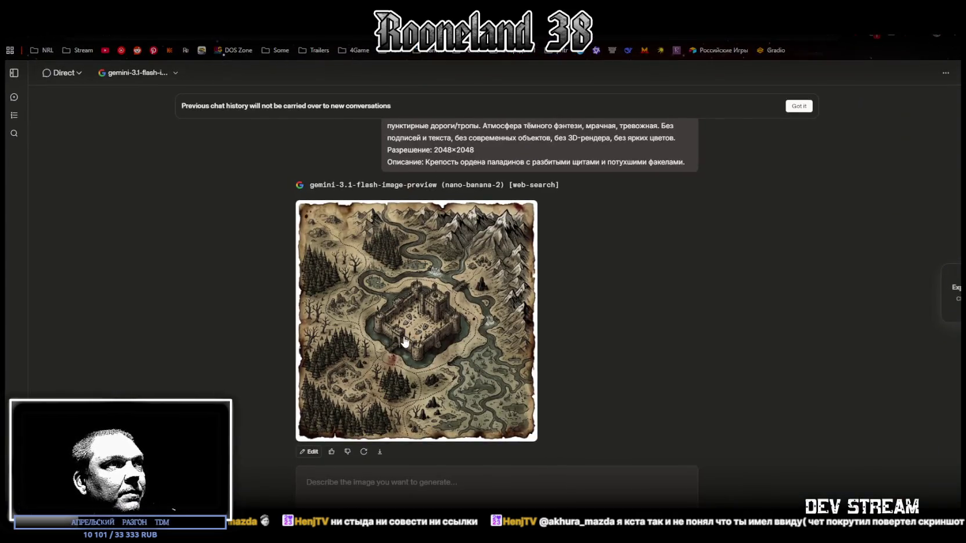
Scroll the Gemini chat down to the paladin-fortress castle map
scroll(405, 342, "up", 4, "ctrl")
scroll(405, 341, "down", 5)
scroll(404, 342, "down", 1, "ctrl")
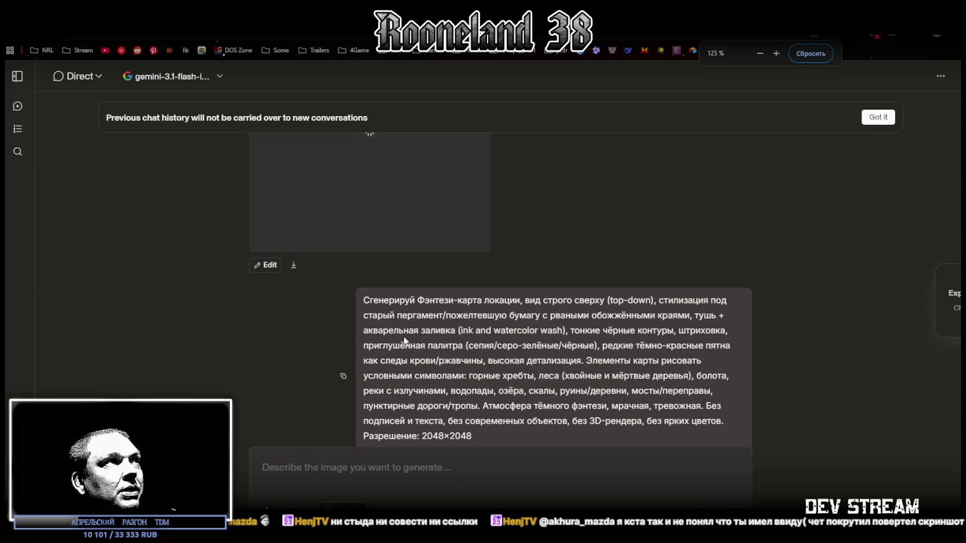
scroll(405, 342, "down", 5)
scroll(405, 342, "down", 3, "ctrl")
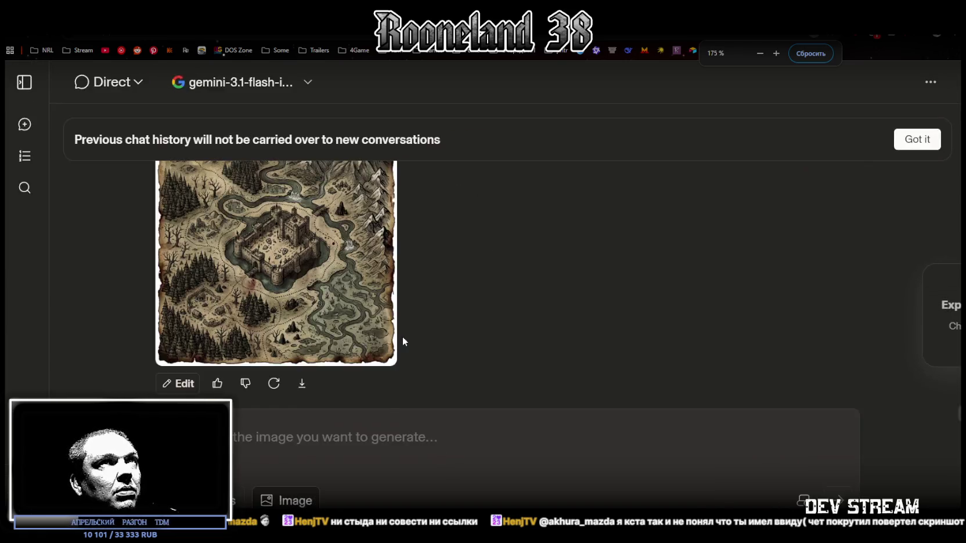
scroll(400, 339, "down", 1, "ctrl")
scroll(441, 357, "down", 5)
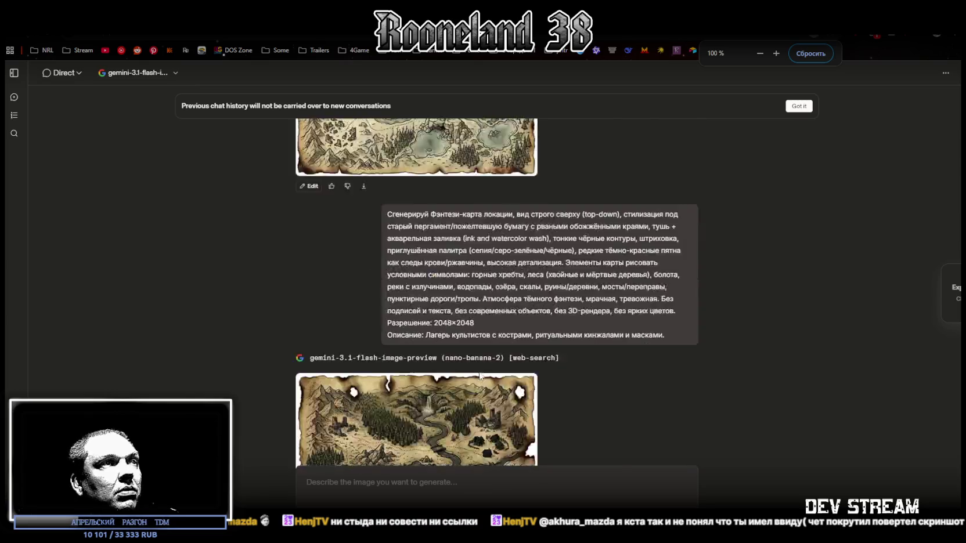
scroll(478, 374, "down", 10)
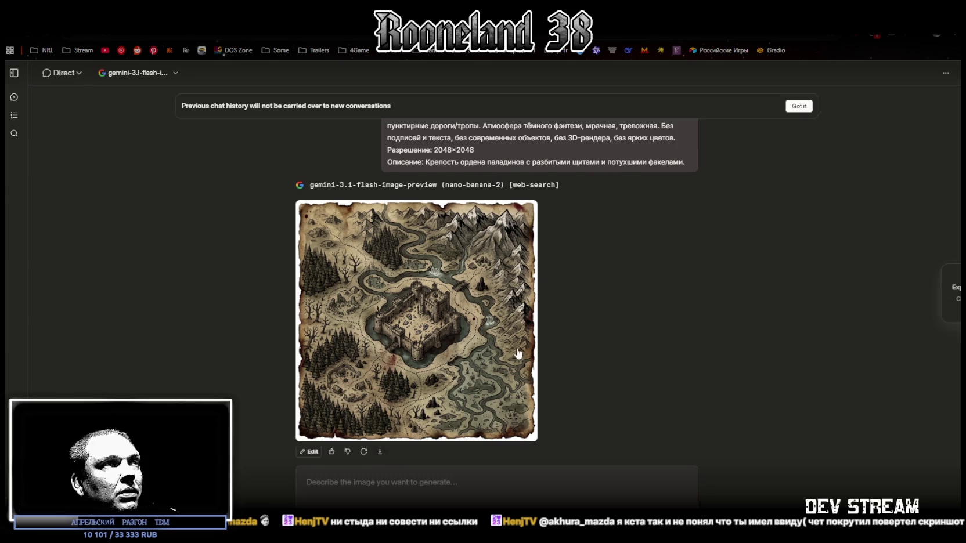
scroll(499, 325, "up", 4)
scroll(430, 261, "down", 4)
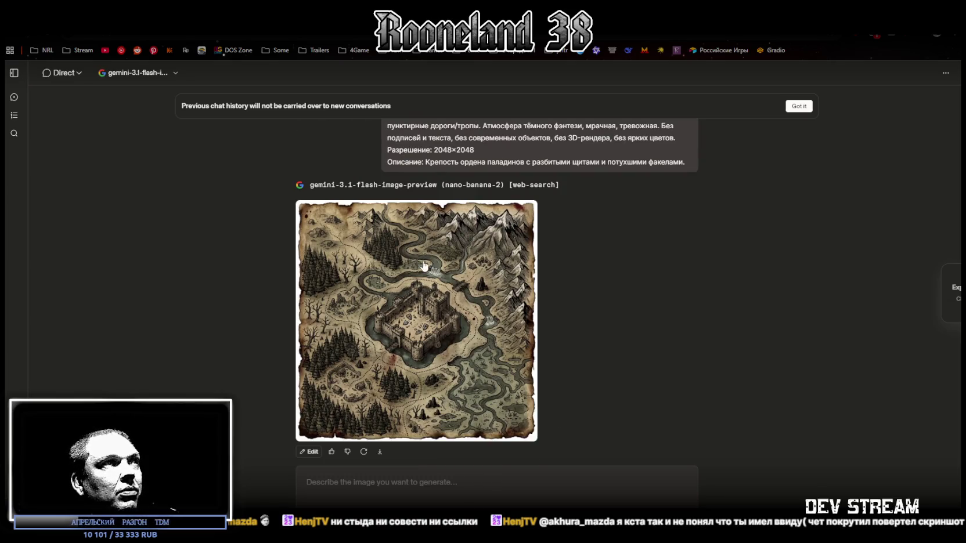
scroll(418, 244, "up", 1)
Paste the paladin-fortress map prompt back into the prompt box
left_click(434, 489)
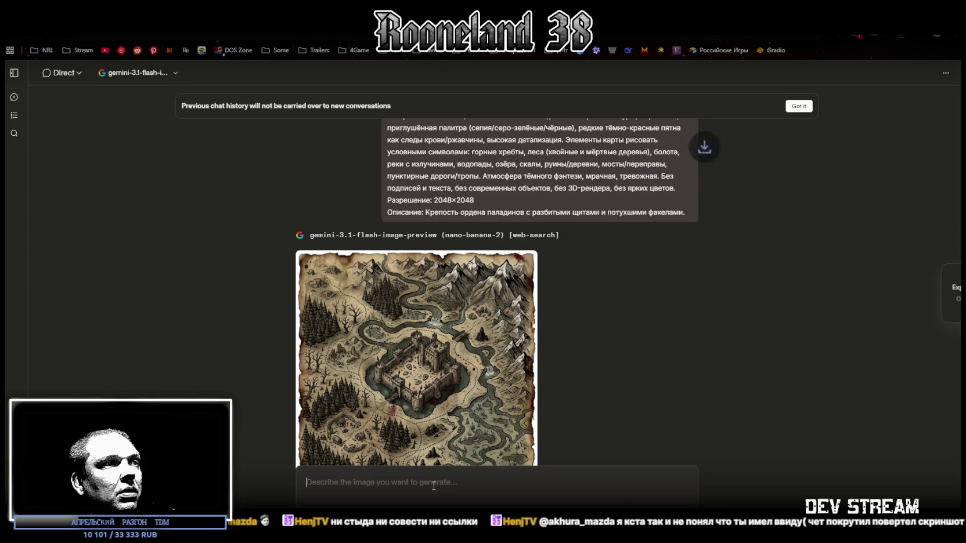
type("Сгенерируй Фэнтези-карта локации, вид строго сверху (top-down), стилизация под старый пергамент/пожелтевшую бумагу с рваными обожжёнными краями, тушь + акварельная заливка (ink and watercolor wash), тонкие чёрные контуры, штриховка, приглушённая палитра (сепия/серо-зелёные/чёрные), редкие тёмно-красные пятна как следы крови/ржавчины, высокая детализация. Элементы карты рисовать условными символами: горные хребты, леса (хвойные и мёртвые деревья), болота, реки с излучинами, водопады, озёра, скалы, руины/деревни, мосты/переправы, пунктирные дороги/тропы. Атмосфера тёмного фэнтези, мрачная, тревожная. Без подписей и текста, без современных объектов, без 3D-рендера, без ярких цветов. Разрешение: 2048×2048 Описание: Крепость ордена паладинов с разбитыми щитами и потухшими факелами.")
key("super+d")
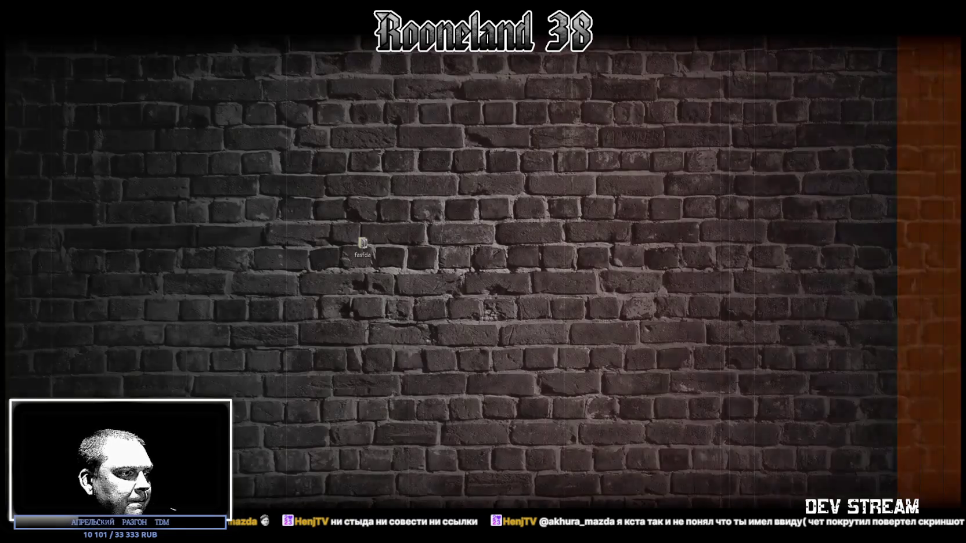
key("super+d")
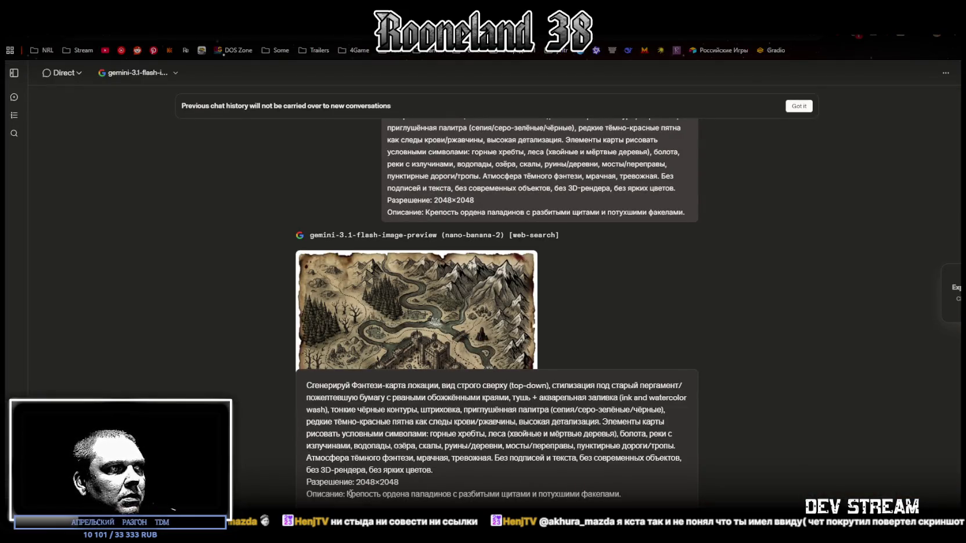
Replace the prompt's description line with the giant-spider forest text and send it
left_click_drag(347, 494, 644, 493)
type("Лес гигантских пауков с паутиной между деревьями и яйцами.")
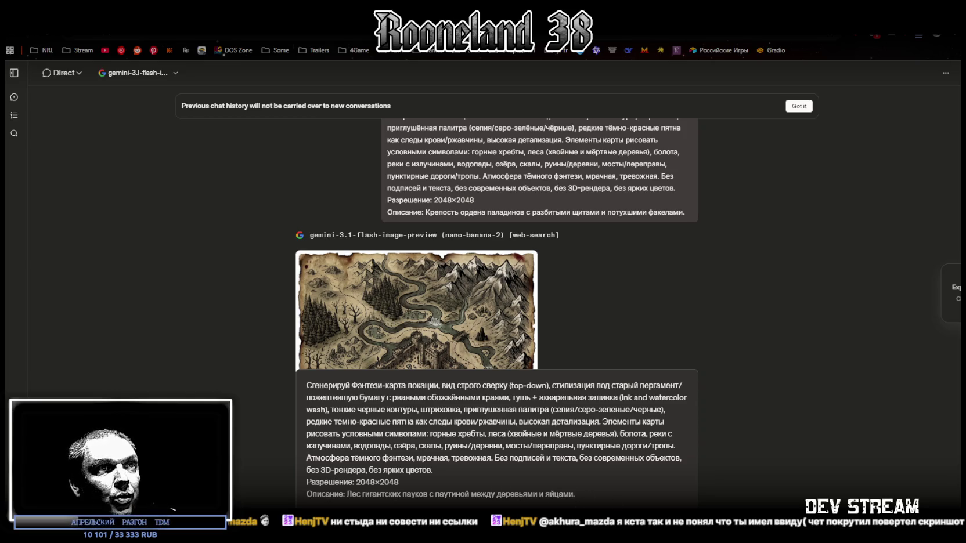
key("Return")
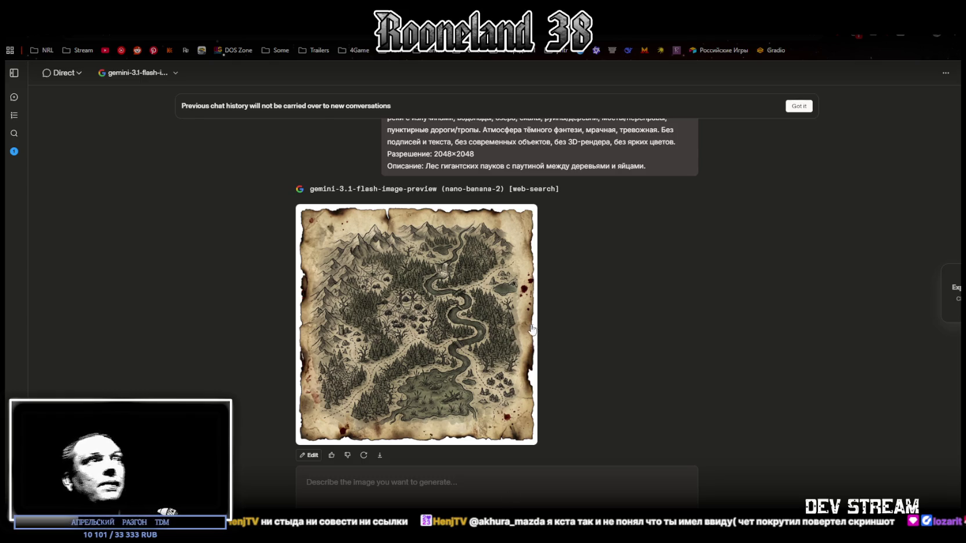
Review the generated giant-spider forest parchment map with its winding river
scroll(567, 274, "up", 2)
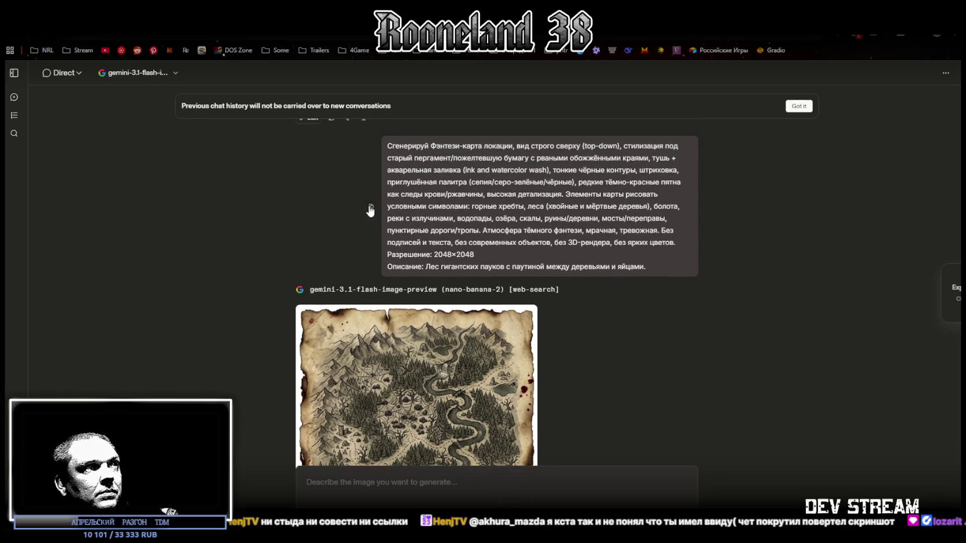
Send the map prompt with the spider-forest description replaced by the mad astronomer's observatory
left_click(441, 477)
type("Сгенерируй Фэнтези-карта локации, вид строго сверху (top-down), стилизация под старый пергамент/пожелтевшую бумагу с рваными обожжёнными краями, тушь + акварельная заливка (ink and watercolor wash), тонкие чёрные контуры, штриховка, приглушённая палитра (сепия/серо-зелёные/чёрные), редкие тёмно-красные пятна как следы крови/ржавчины, высокая детализация. Элементы карты рисовать условными символами: горные хребты, леса (хвойные и мёртвые деревья), болота, реки с излучинами, водопады, озёра, скалы, руины/деревни, мосты/переправы, пунктирные дороги/тропы. Атмосфера тёмного фэнтези, мрачная, тревожная. Без подписей и текста, без современных объектов, без 3D-рендера, без ярких цветов. Разрешение: 2048×2048 Описание: Лес гигантских пауков с паутиной между деревьями и яйцами.")
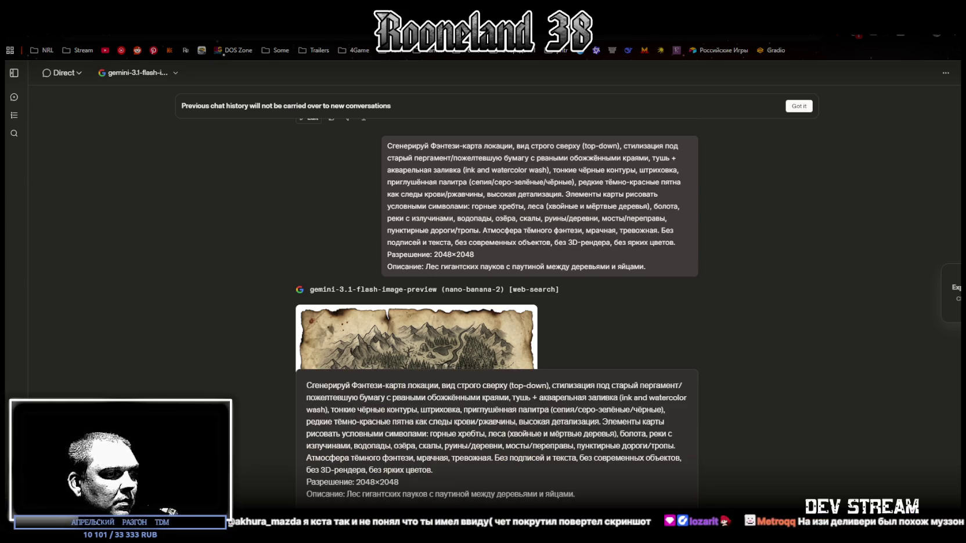
left_click(352, 497)
key("shift+End")
type("Обсерватория безумного астронома с картами звёзд и телескопами.")
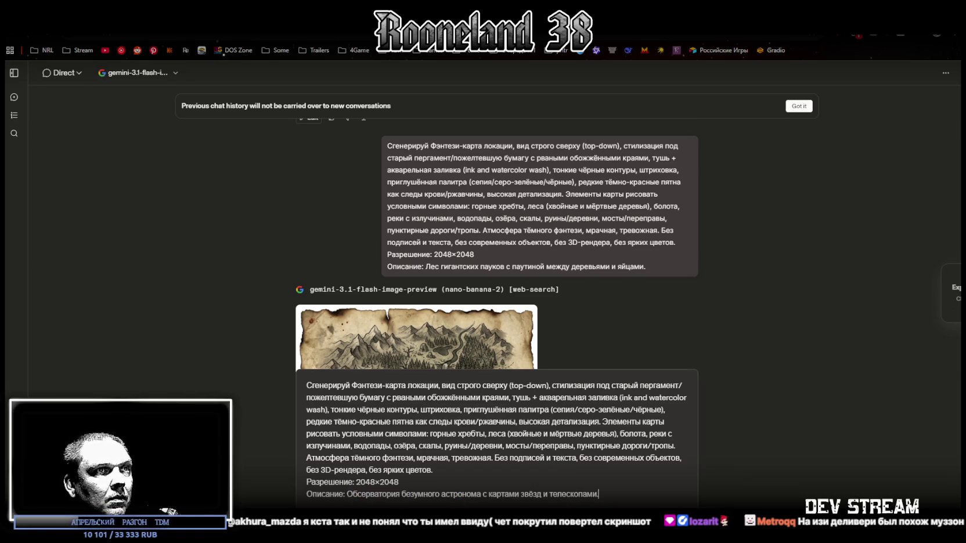
key("Return")
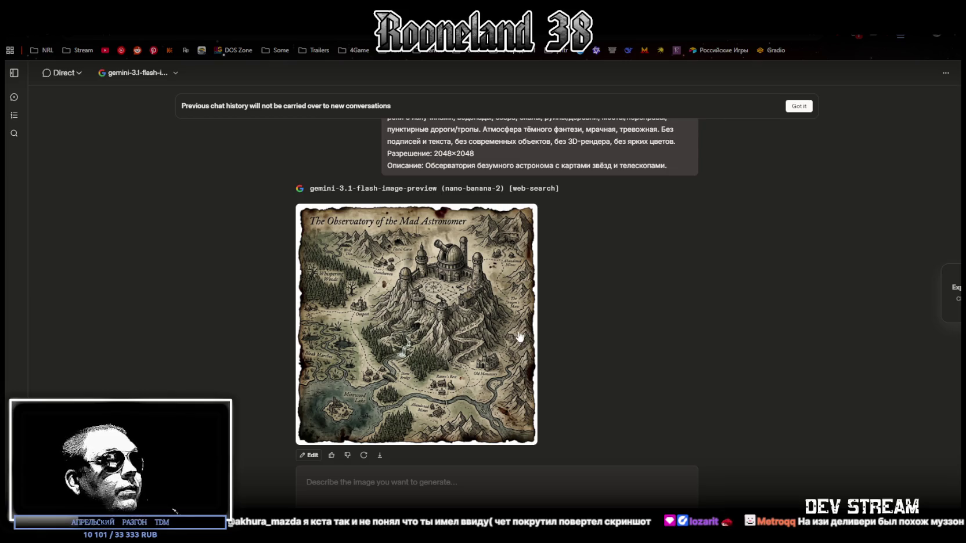
scroll(521, 326, "up", 2)
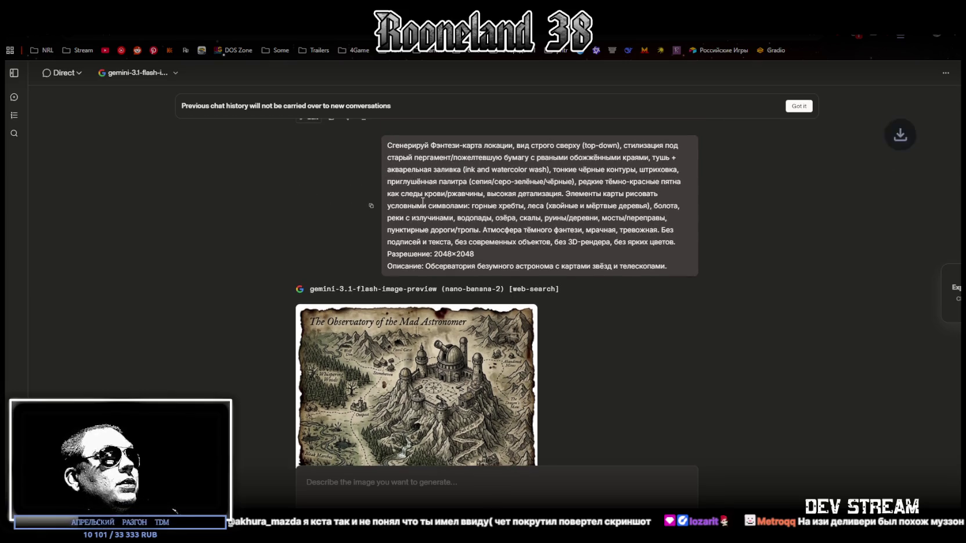
Send the map prompt with the observatory description replaced by the valley-of-bones text
scroll(588, 344, "down", 2)
left_click(422, 488)
type("Сгенерируй Фэнтези-карта локации, вид строго сверху (top-down), стилизация под старый пергамент/пожелтевшую бумагу с рваными обожжёнными краями, тушь + акварельная заливка (ink and watercolor wash), тонкие чёрные контуры, штриховка, приглушённая палитра (сепия/серо-зелёные/чёрные), редкие тёмно-красные пятна как следы крови/ржавчины, высокая детализация. Элементы карты рисовать условными символами: горные хребты, леса (хвойные и мёртвые деревья), болота, реки с излучинами, водопады, озёра, скалы, руины/деревни, мосты/переправы, пунктирные дороги/тропы. Атмосфера тёмного фэнтези, мрачная, тревожная. Без подписей и текста, без современных объектов, без 3D-рендера, без ярких цветов. Разрешение: 2048×2048 Описание: Обсерватория безумного астронома с картами звёзд и телескопами.")
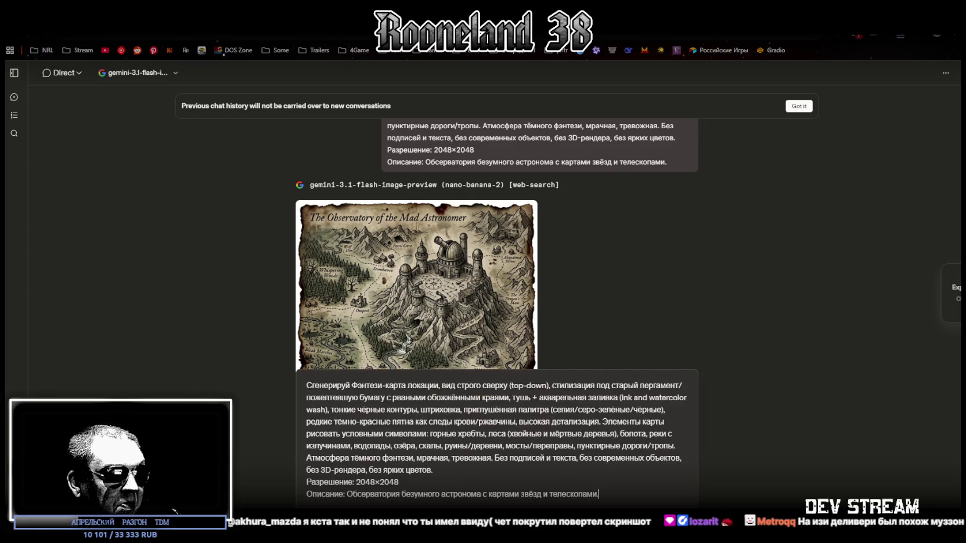
left_click_drag(347, 495, 618, 499)
type("Долина костей с арками из черепов и белым песком.")
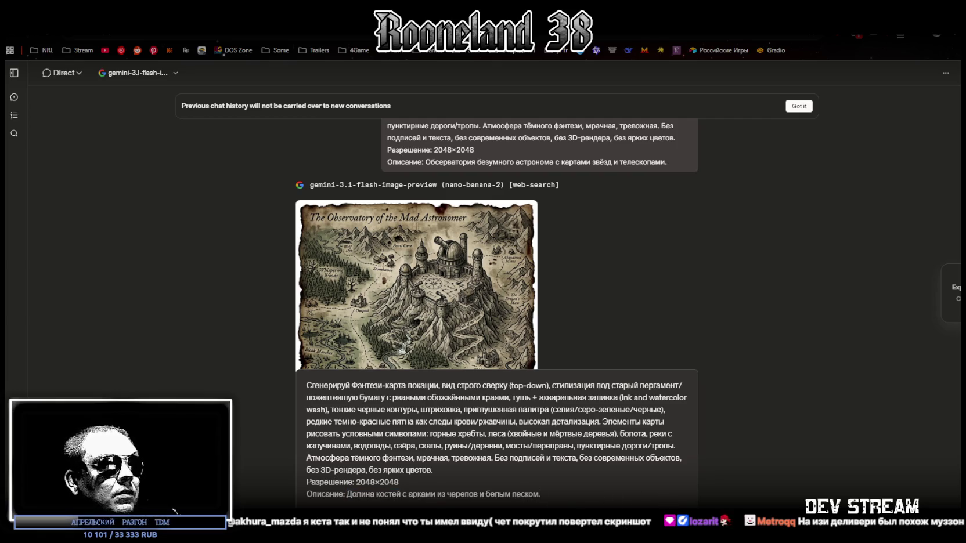
key("Return")
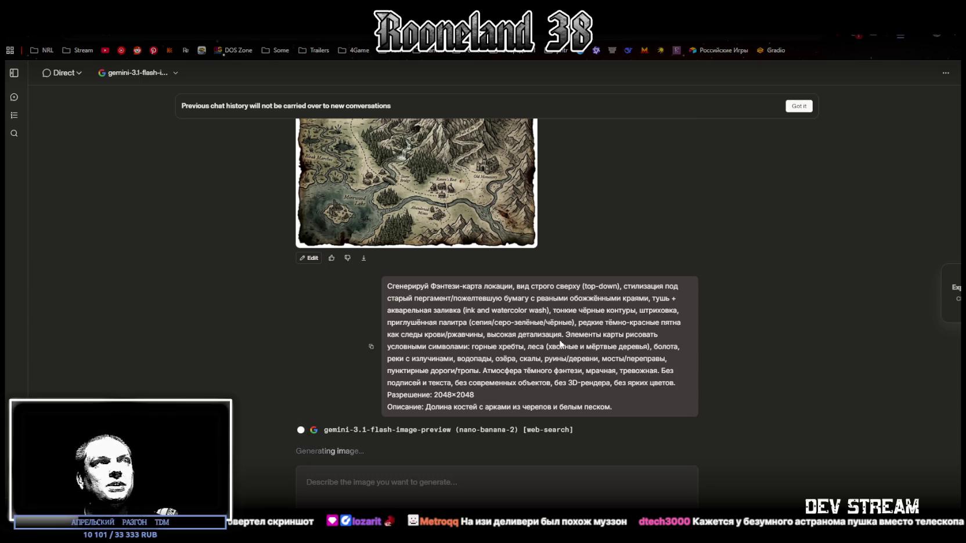
View the Observatory of the Mad Astronomer map at full size, then close it
scroll(445, 295, "up", 3)
left_click(445, 295)
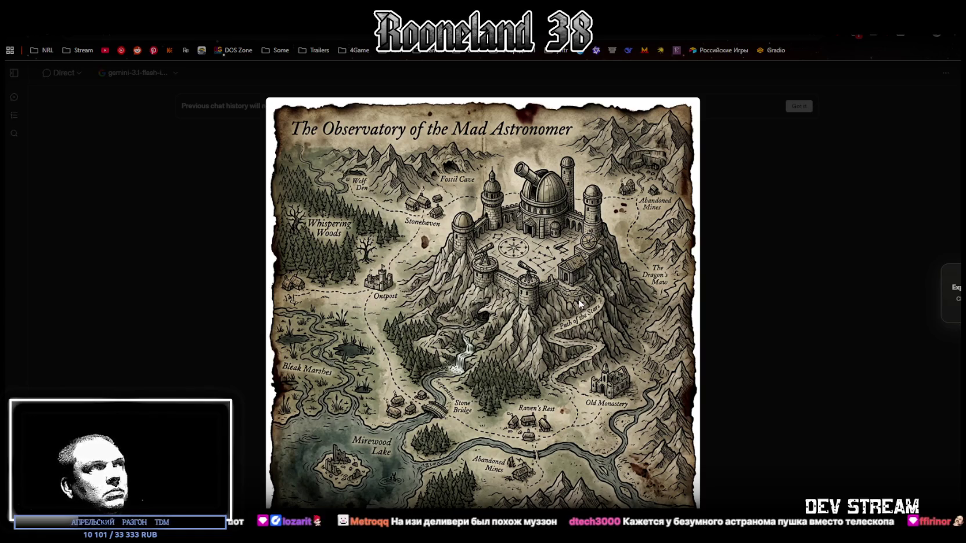
left_click(736, 275)
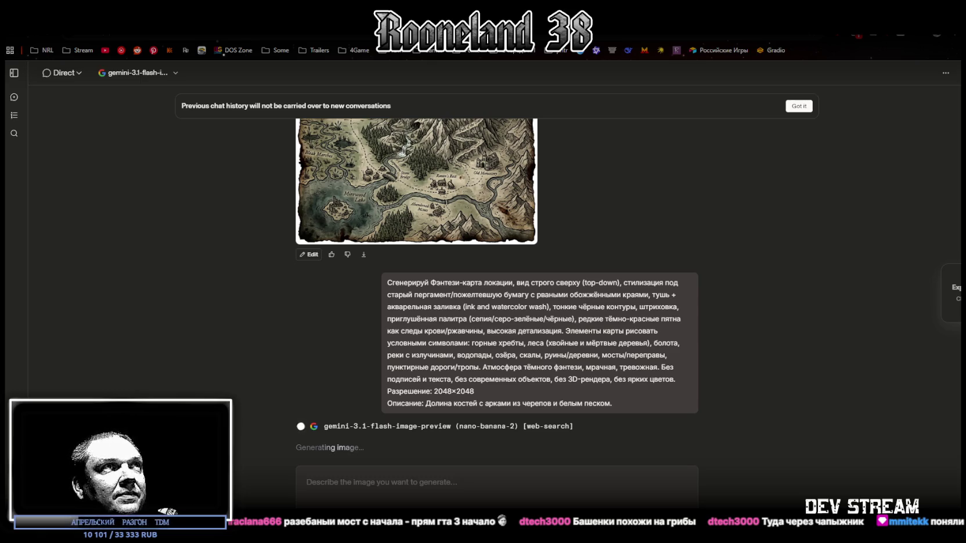
Scroll up the chat to the generated Observatory of the Mad Astronomer map
scroll(494, 396, "up", 5)
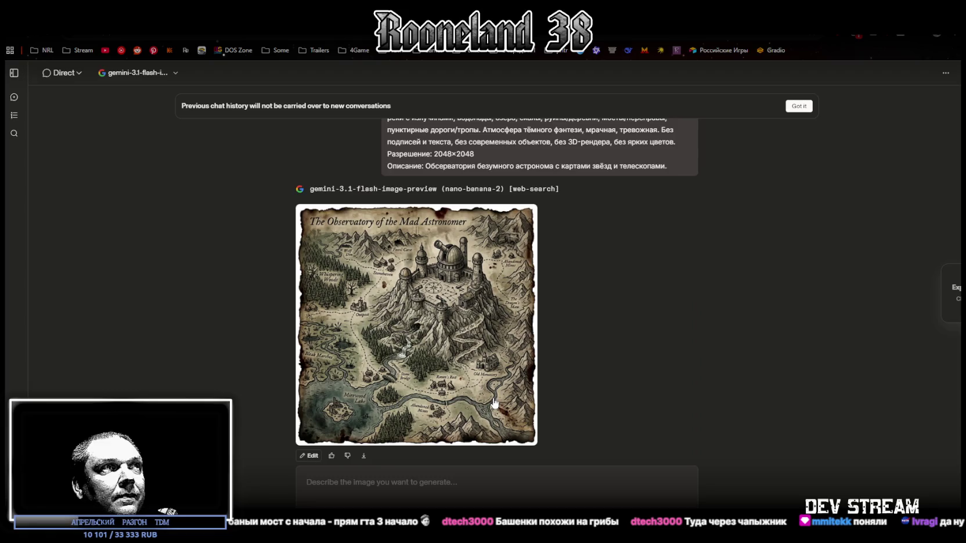
Show the observatory map full size in the lightbox viewer, then close it
scroll(494, 395, "down", 1)
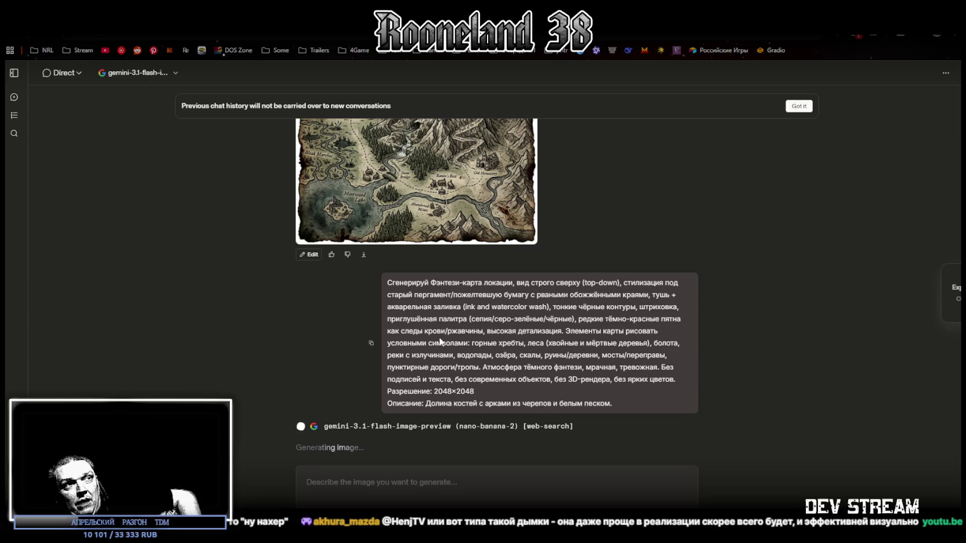
left_click(405, 332)
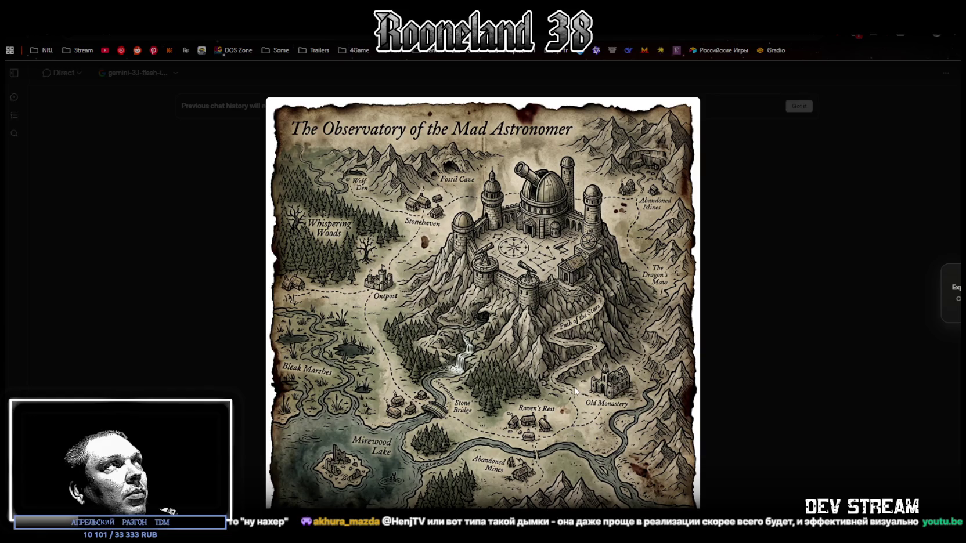
left_click(738, 324)
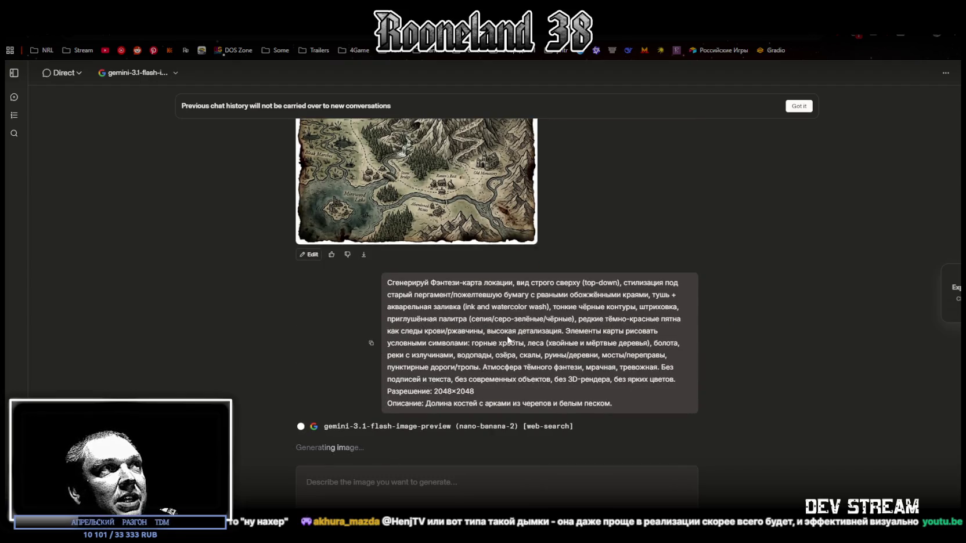
scroll(430, 262, "up", 2)
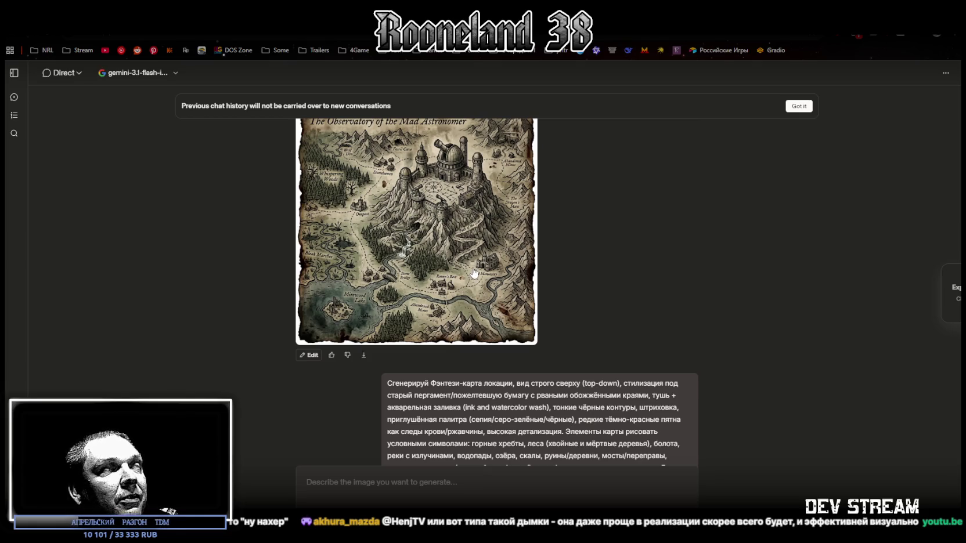
left_click(326, 198)
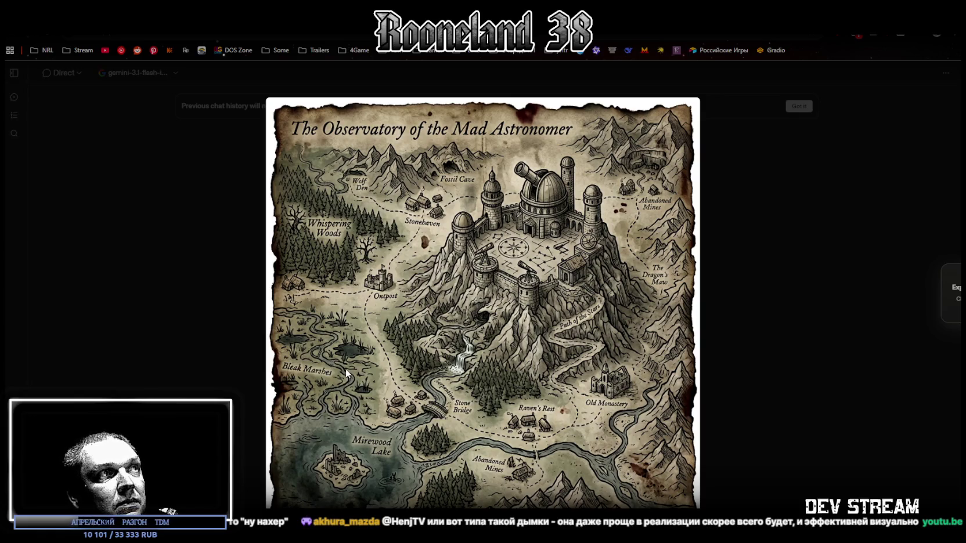
left_click(737, 328)
scroll(557, 360, "down", 3)
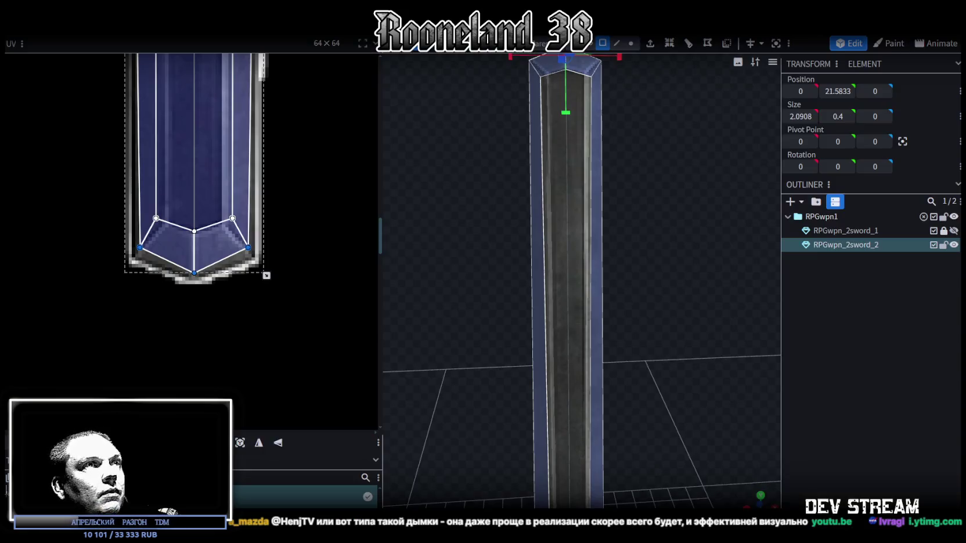
scroll(456, 378, "down", 5)
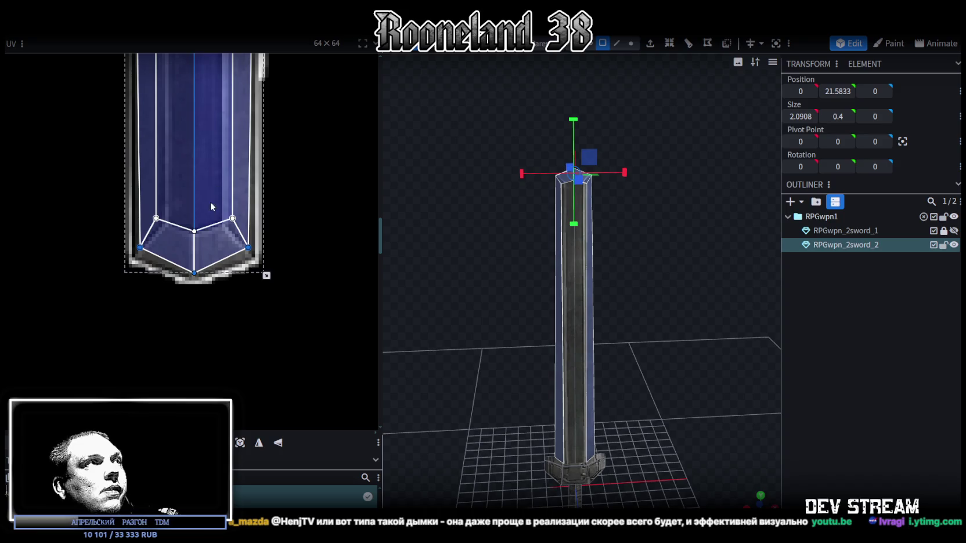
left_click_drag(118, 204, 135, 228)
scroll(163, 220, "up", 3)
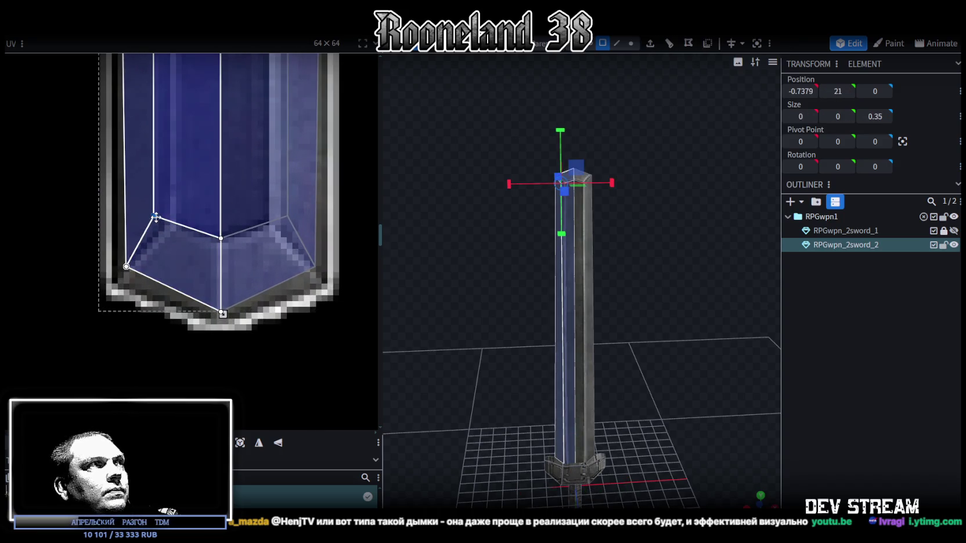
left_click_drag(346, 199, 271, 224)
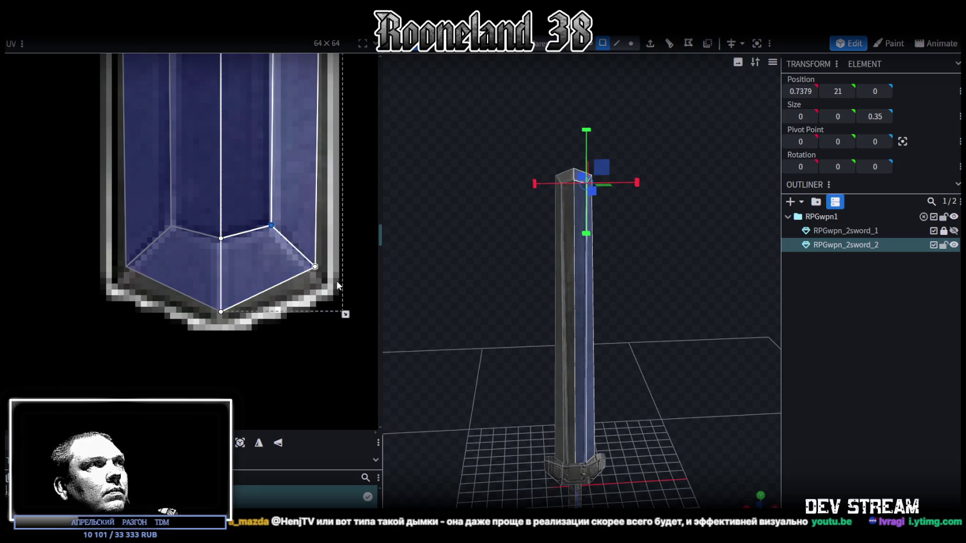
left_click(316, 266)
left_click_drag(315, 267, 319, 281)
mouse_move(90, 285)
left_mouse_down()
mouse_move(130, 264)
mouse_move(121, 283)
left_mouse_up()
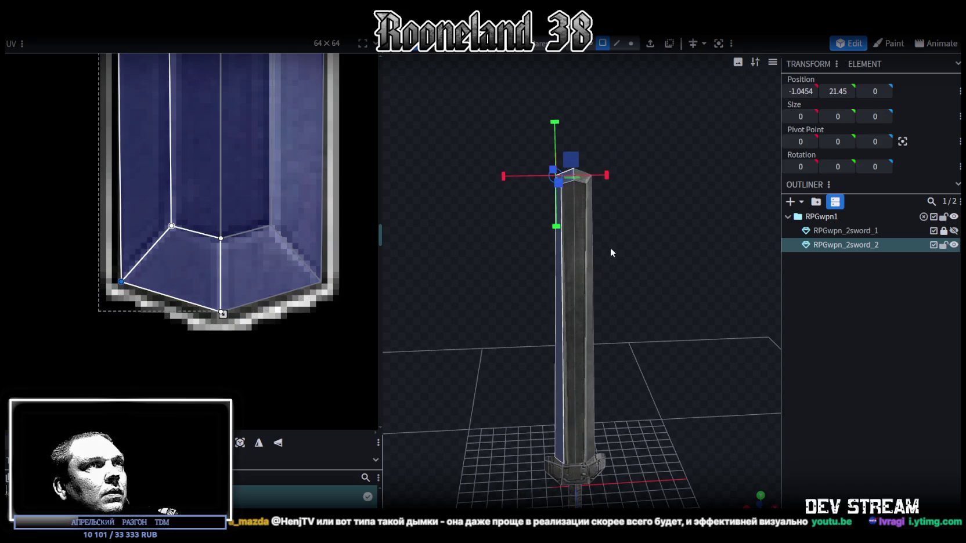
scroll(676, 313, "up", 3)
scroll(673, 324, "down", 3)
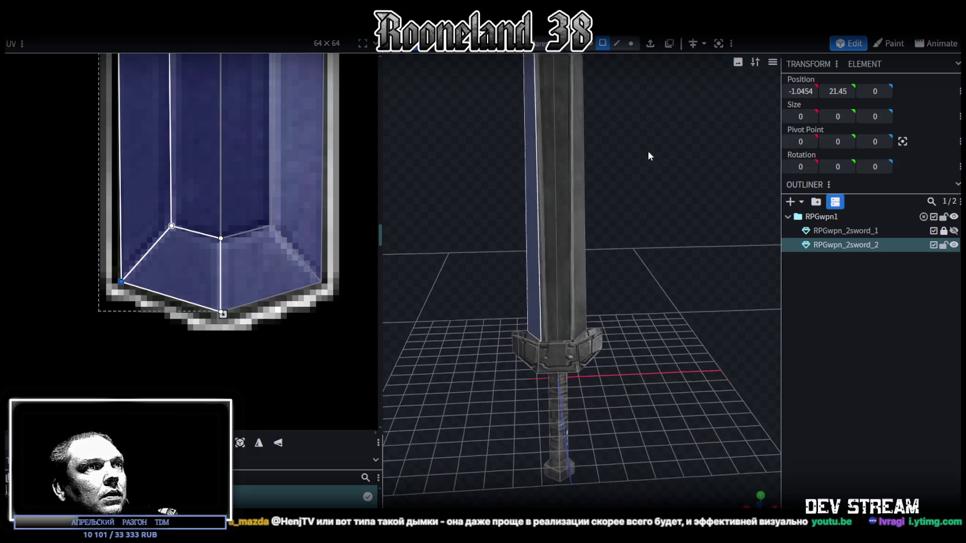
scroll(138, 179, "down", 4)
scroll(192, 97, "down", 1)
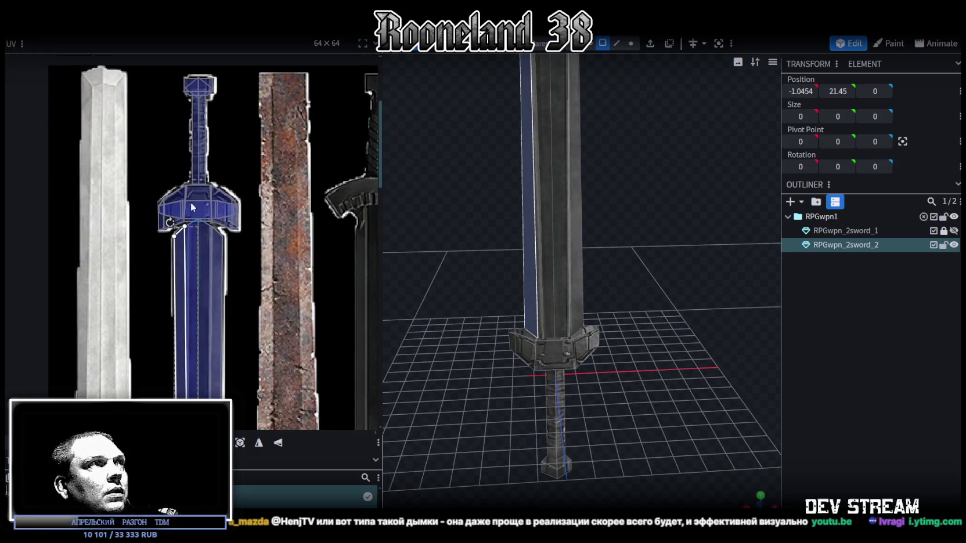
scroll(174, 146, "up", 6)
left_click(166, 275)
left_click_drag(166, 275, 188, 260)
left_click(337, 264)
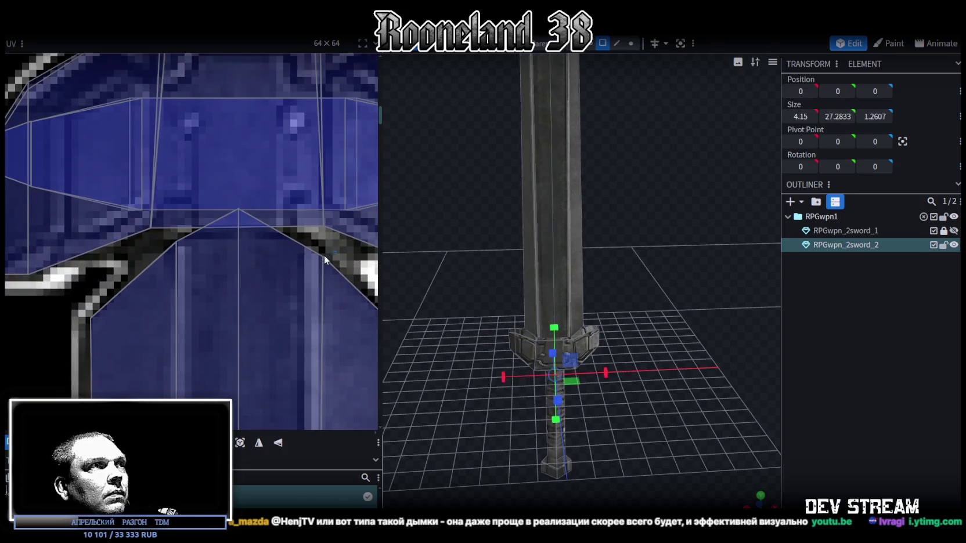
left_click_drag(324, 256, 301, 243)
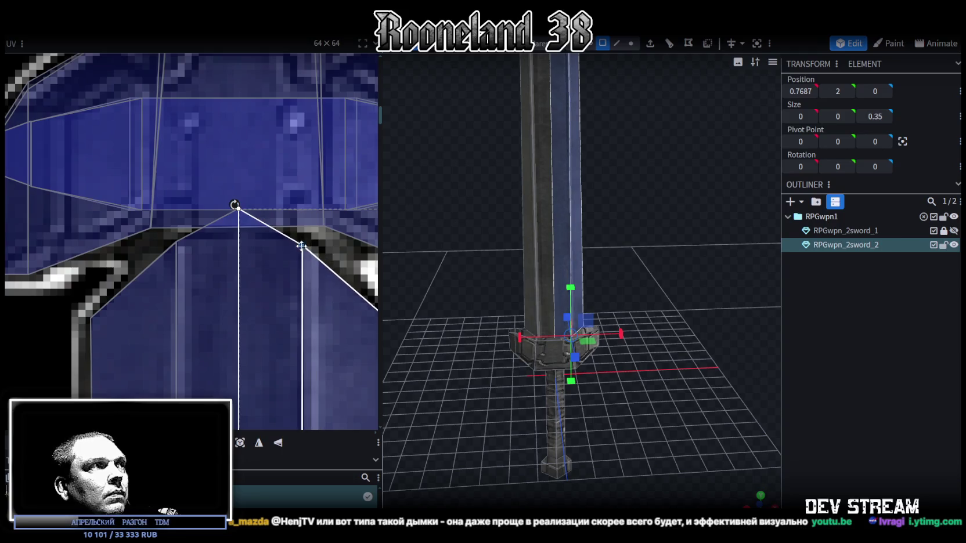
scroll(256, 294, "down", 4)
scroll(224, 189, "up", 3)
scroll(223, 189, "down", 2)
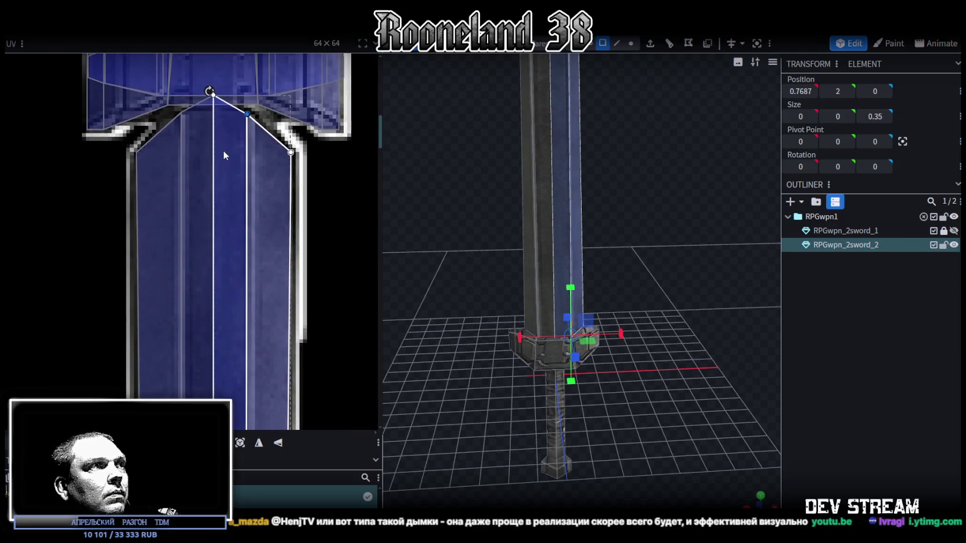
scroll(427, 224, "up", 3)
left_click(718, 376)
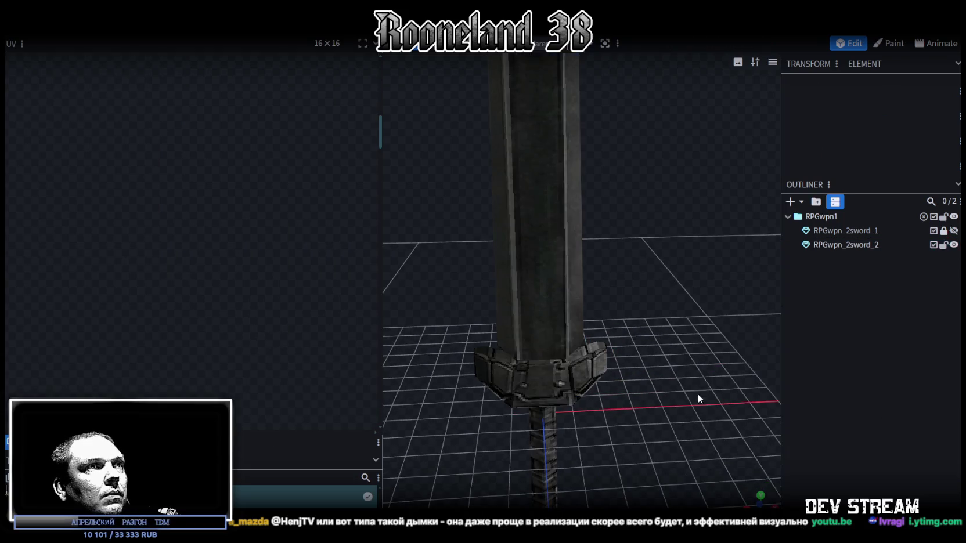
scroll(701, 398, "down", 3)
left_click(525, 317)
mouse_move(651, 330)
left_mouse_down()
mouse_move(662, 349)
mouse_move(649, 315)
mouse_move(622, 351)
mouse_move(618, 330)
left_mouse_up()
scroll(620, 329, "down", 5)
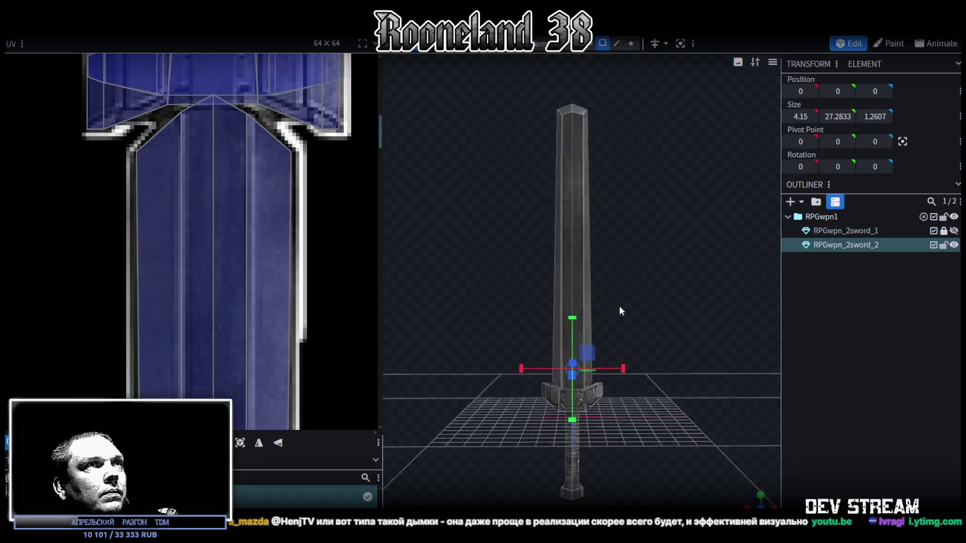
scroll(633, 324, "up", 2)
scroll(628, 321, "up", 4)
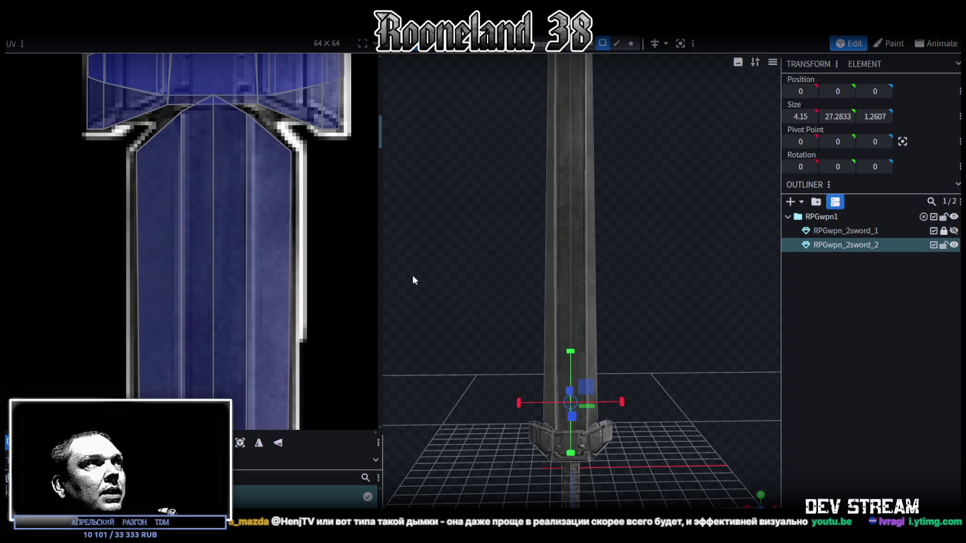
scroll(221, 247, "down", 4)
mouse_move(655, 277)
left_mouse_down()
mouse_move(708, 268)
mouse_move(606, 273)
mouse_move(674, 247)
mouse_move(632, 266)
mouse_move(627, 244)
left_mouse_up()
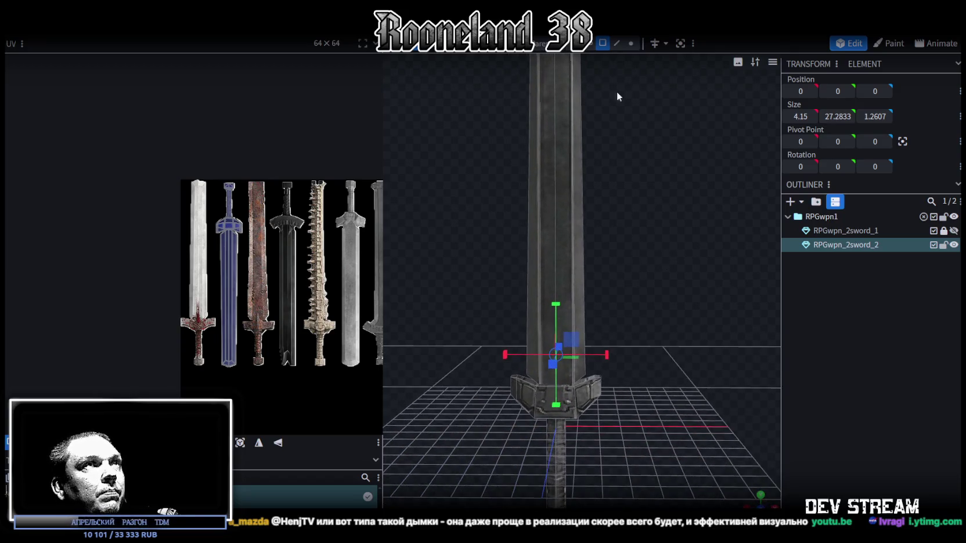
In vertex mode, widen the blade's base and tip vertices outward
left_click(632, 43)
scroll(631, 450, "up", 2)
left_click(594, 424)
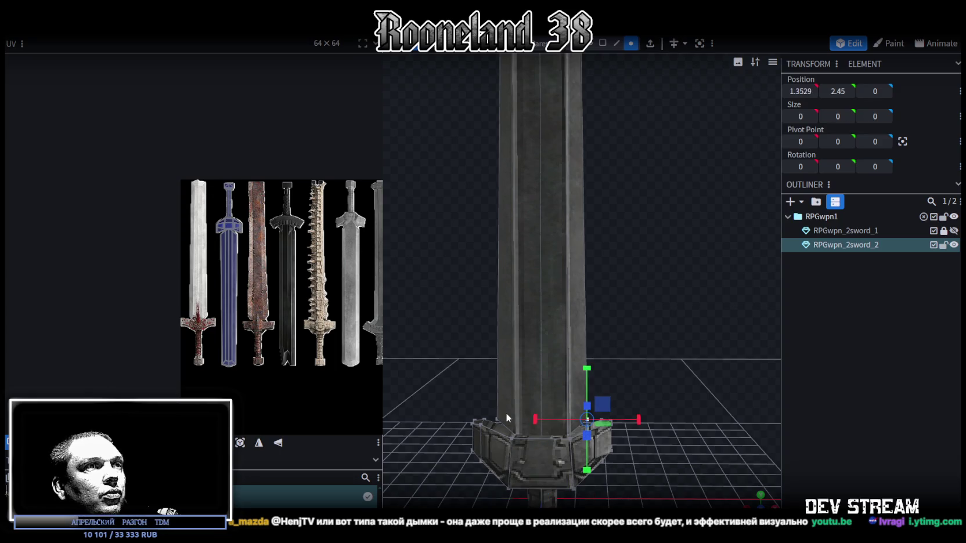
left_click(497, 421, "shift")
left_click_drag(609, 422, 636, 414)
scroll(639, 378, "down", 5)
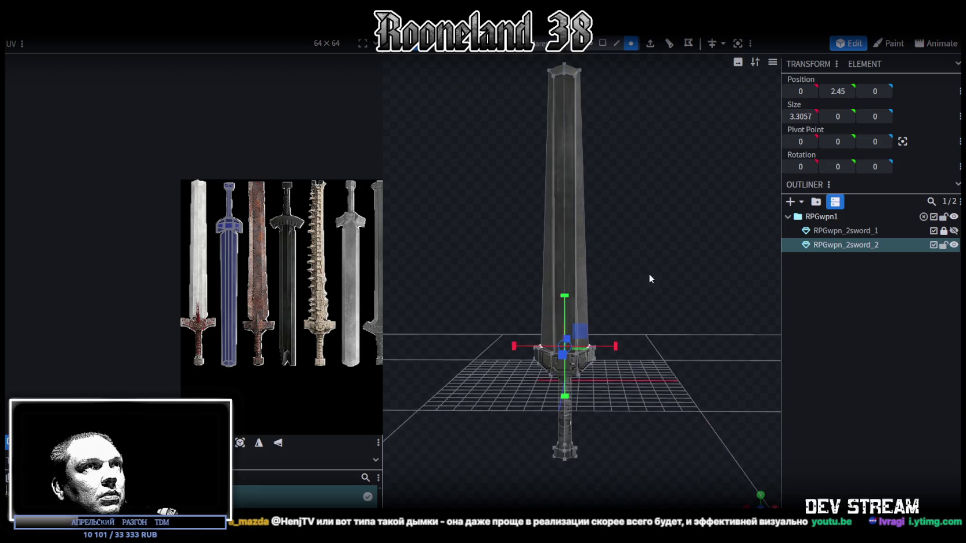
left_click(550, 191)
scroll(596, 168, "up", 3)
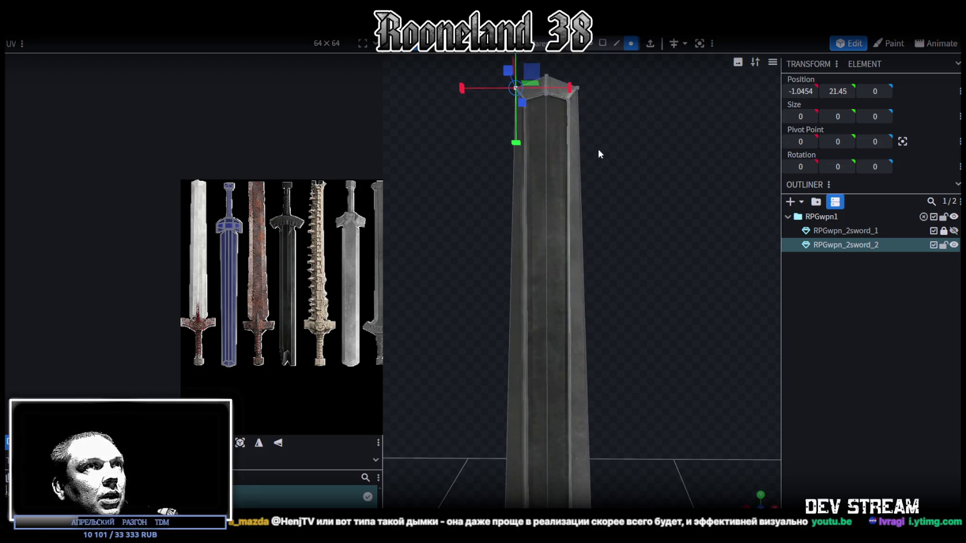
left_click(579, 88, "shift")
left_click_drag(600, 88, 610, 91)
scroll(520, 403, "down", 5)
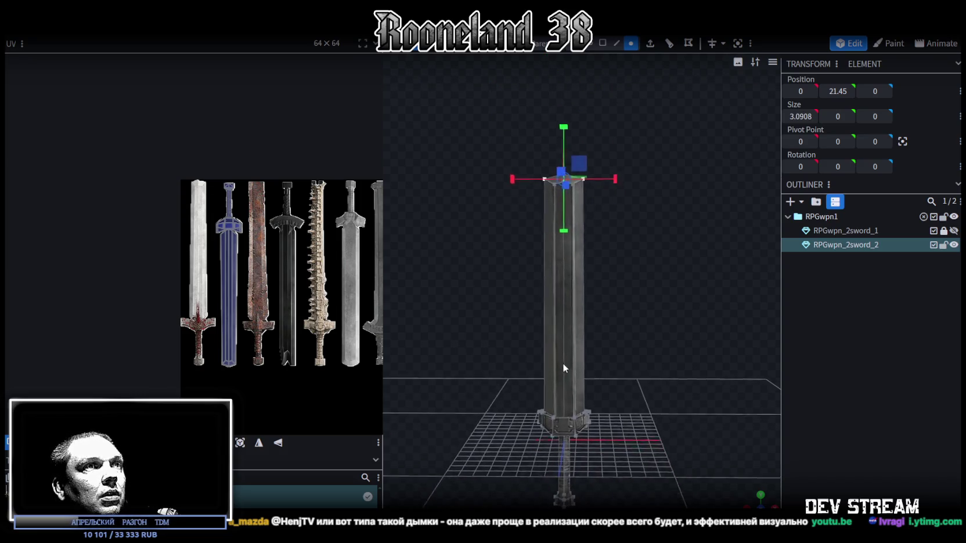
Thicken the RPGwpn_2sword_2 blade by resizing it along Z
left_click(834, 414)
mouse_move(749, 377)
left_mouse_down()
mouse_move(665, 341)
mouse_move(485, 345)
mouse_move(528, 330)
mouse_move(612, 422)
mouse_move(603, 447)
mouse_move(621, 450)
mouse_move(646, 433)
left_mouse_up()
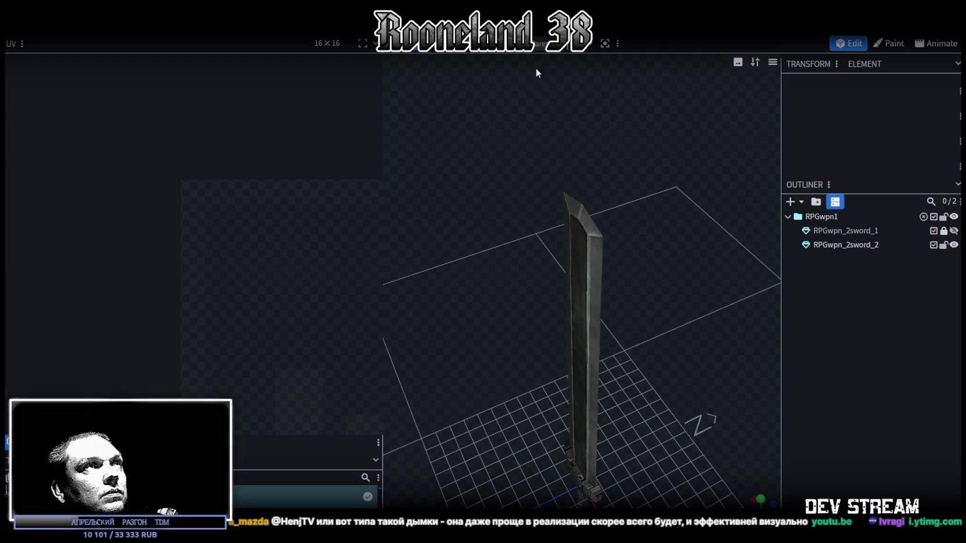
left_click(579, 263)
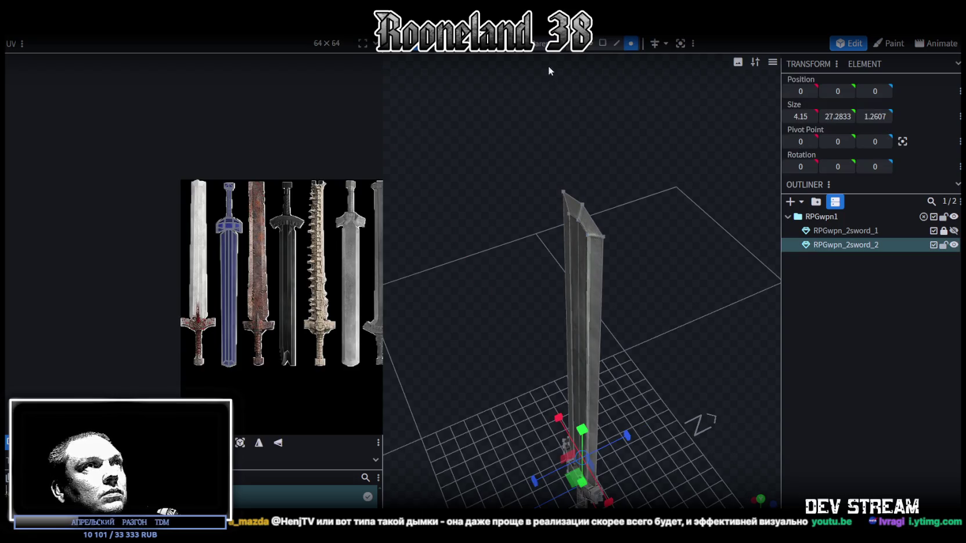
left_click(579, 259)
mouse_move(583, 247)
left_mouse_down()
mouse_move(616, 238)
mouse_move(580, 229)
mouse_move(705, 230)
mouse_move(683, 244)
mouse_move(654, 338)
left_mouse_up()
mouse_move(626, 393)
left_mouse_down()
mouse_move(646, 342)
mouse_move(817, 361)
left_mouse_up()
left_click(676, 291)
Narrow the handle cube to 0.6862 wide
mouse_move(675, 292)
left_mouse_down()
mouse_move(578, 351)
mouse_move(485, 295)
mouse_move(673, 410)
mouse_move(636, 347)
mouse_move(658, 323)
mouse_move(554, 302)
mouse_move(666, 455)
mouse_move(703, 375)
mouse_move(602, 375)
mouse_move(576, 302)
mouse_move(600, 292)
mouse_move(613, 316)
mouse_move(609, 296)
left_mouse_up()
left_click(599, 292)
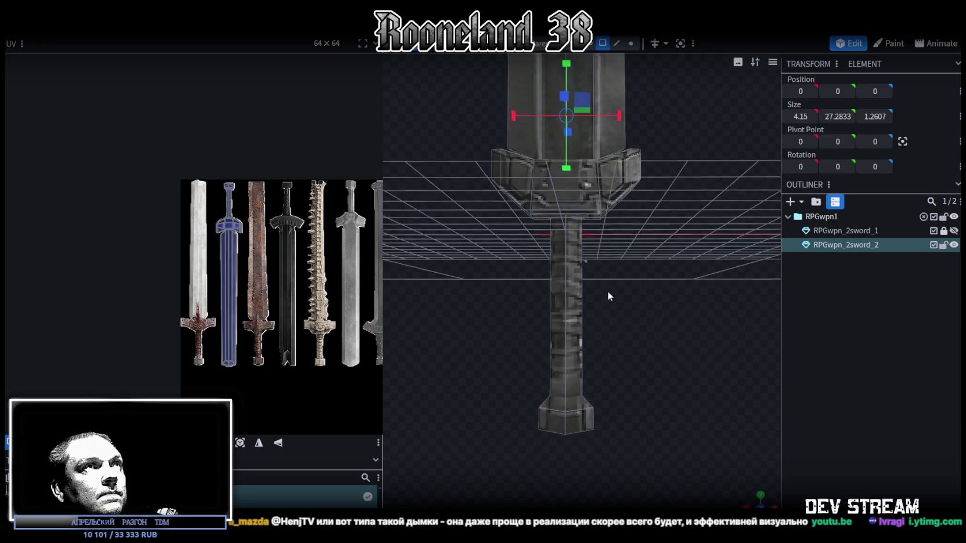
left_click(558, 284)
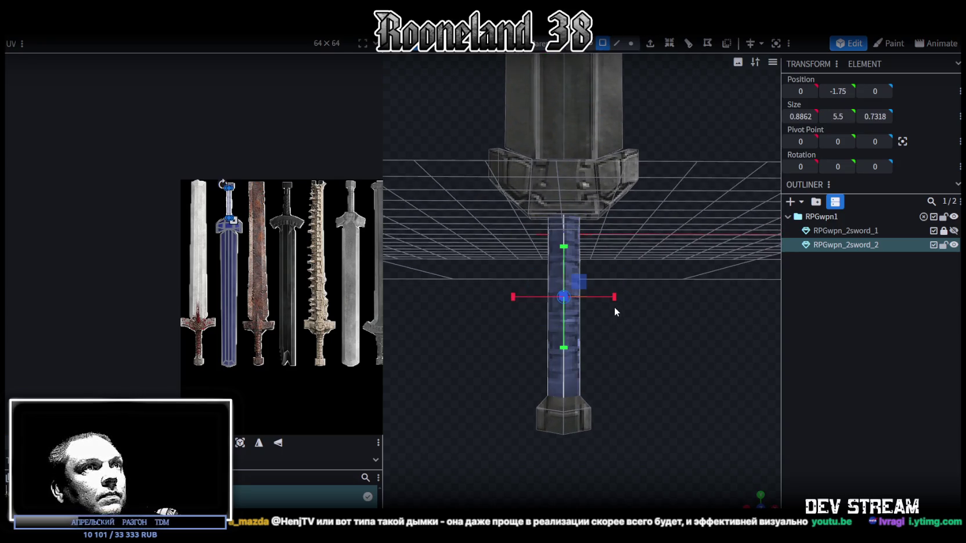
mouse_move(615, 298)
left_mouse_down()
mouse_move(619, 308)
mouse_move(660, 296)
mouse_move(666, 335)
left_mouse_up()
left_click(631, 43)
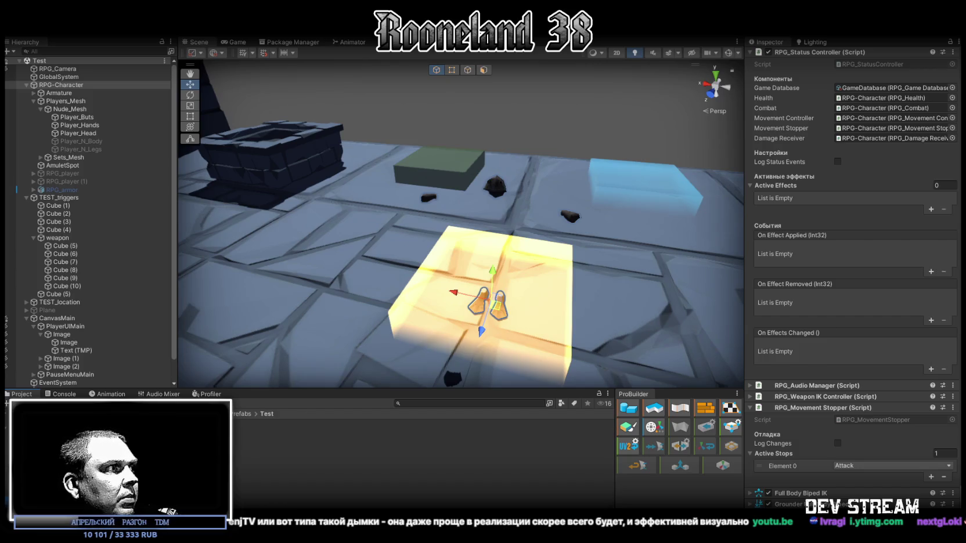
Create a new folder named WeaponRdy in the Project window
right_click(38, 482)
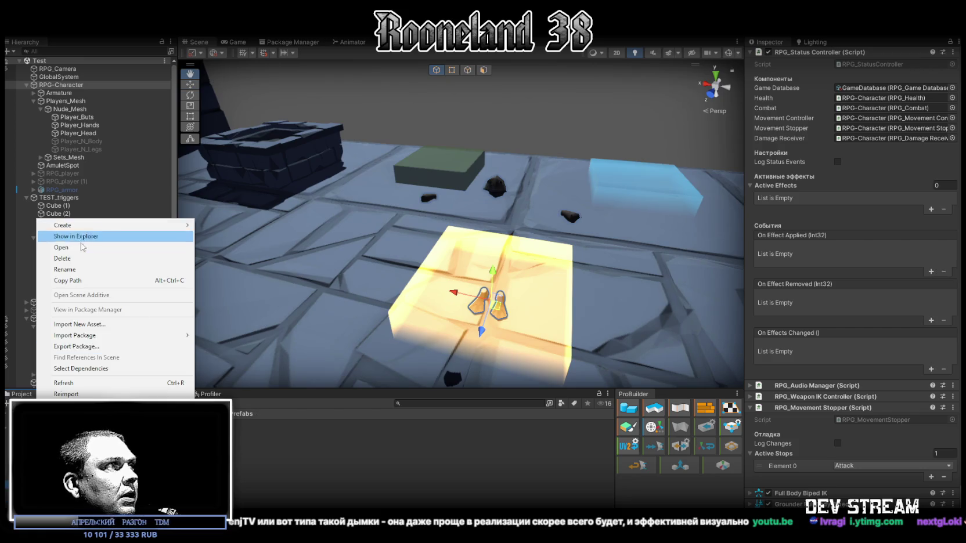
mouse_move(87, 228)
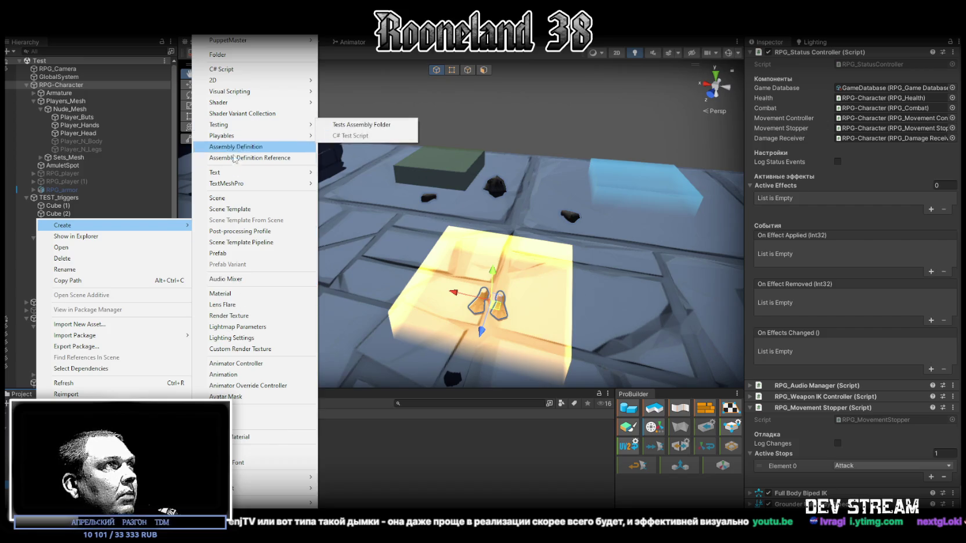
left_click(236, 57)
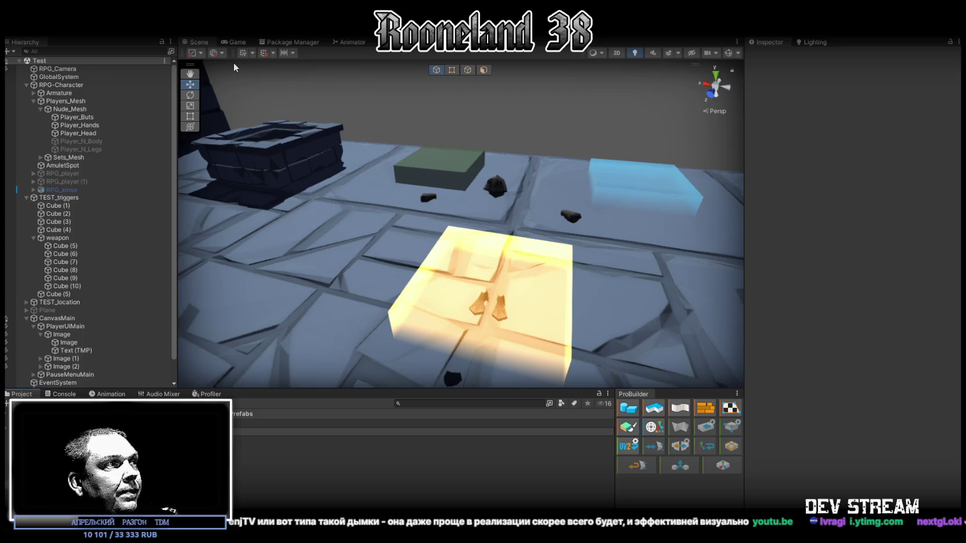
key("Return")
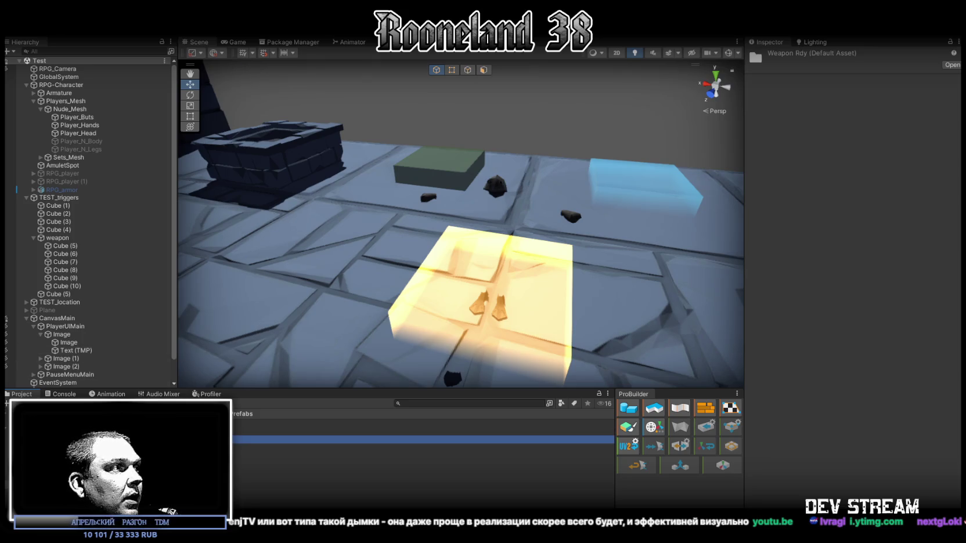
Select the 2Hand-Sword 1 prefab and open the WeaponRdy folder
key("Return")
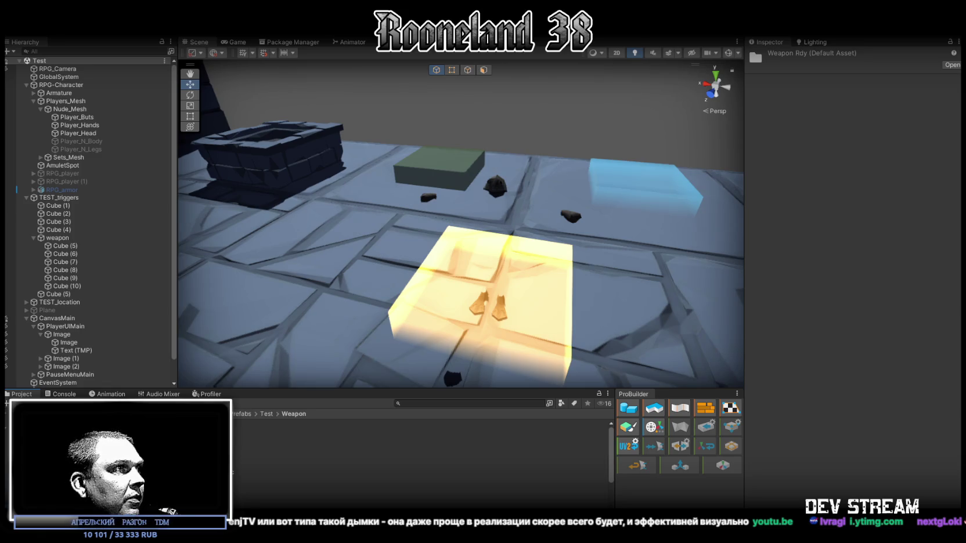
scroll(418, 459, "down", 3)
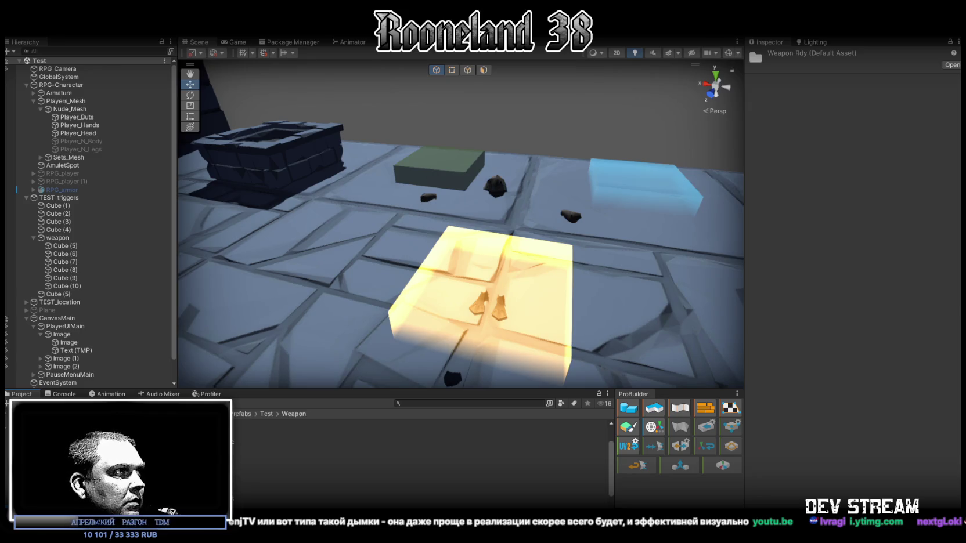
key("Down")
key("Down")
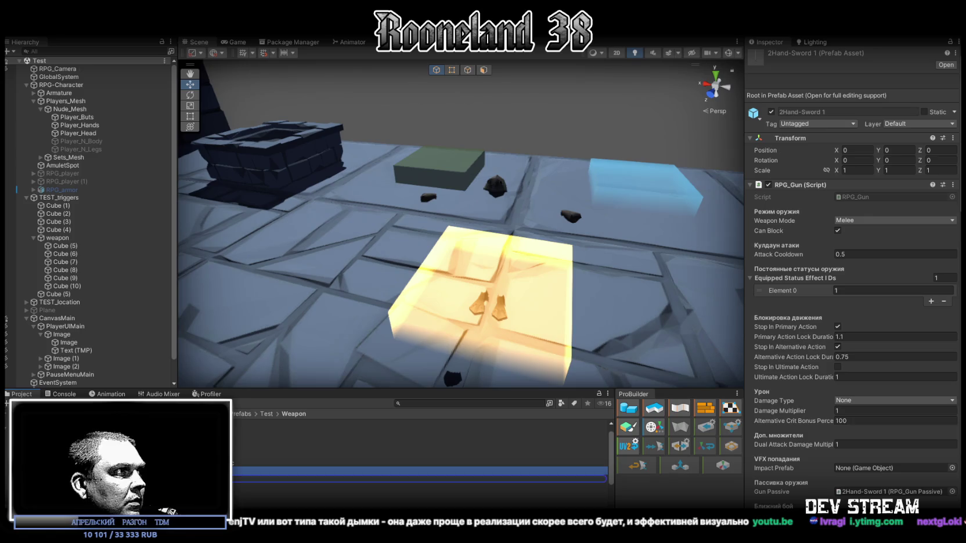
key("alt+Tab")
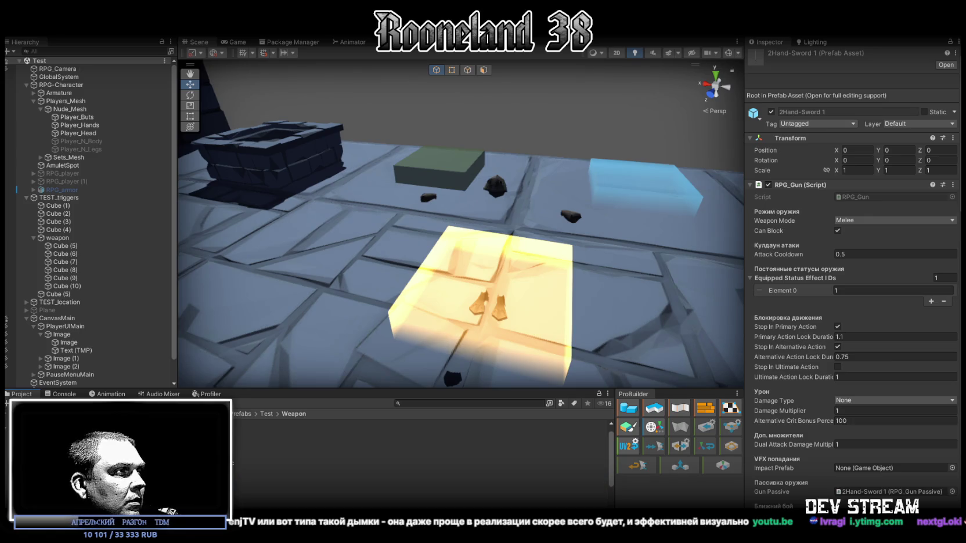
key("Down")
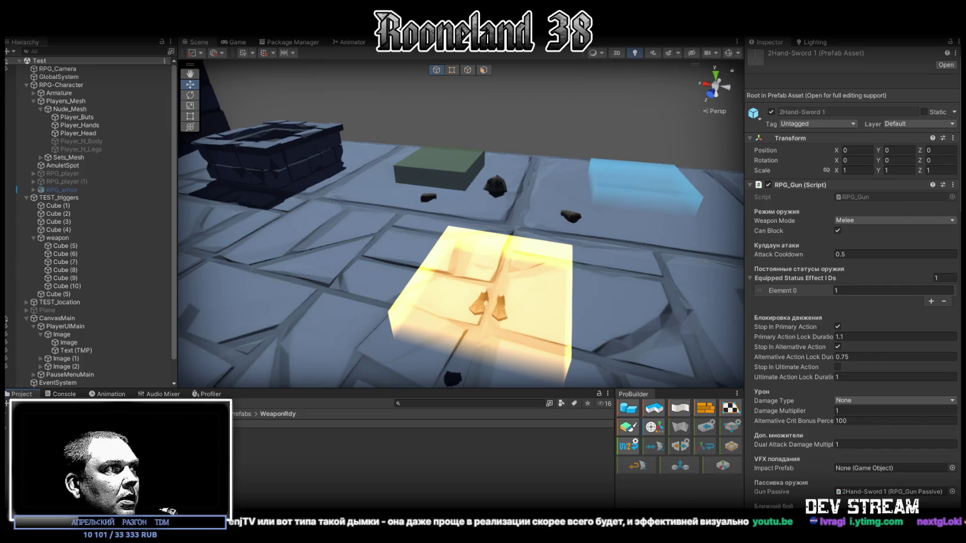
left_click(348, 423)
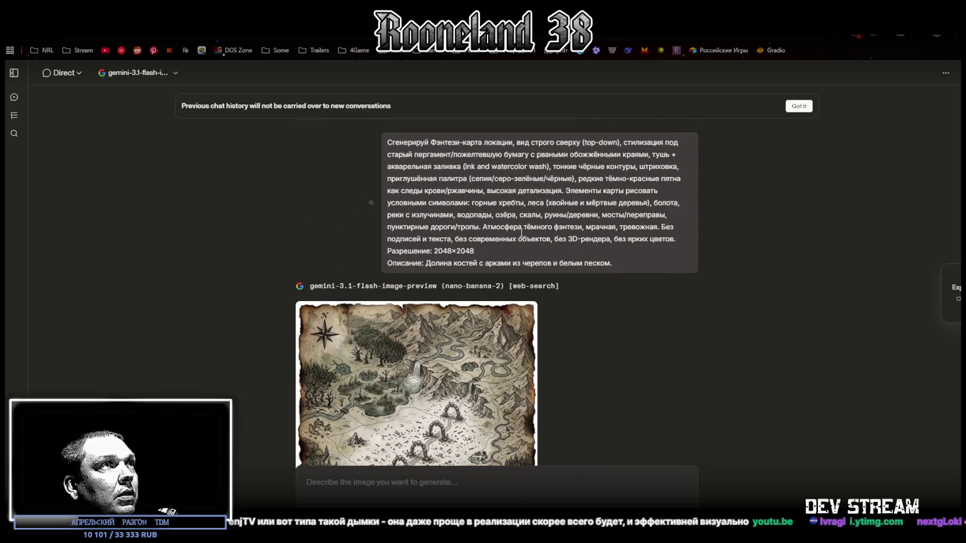
Send the map prompt with an abandoned chapel, crooked altar and weeping statues description
scroll(635, 312, "down", 2)
type("Сгенерируй Фэнтези-карта локации, вид строго сверху (top-down), стилизация под старый пергамент/пожелтевшую бумагу с рваными обожжёнными краями, тушь + акварельная заливка (ink and watercolor wash), тонкие чёрные контуры, штриховка, приглушённая палитра (сепия/серо-зелёные/чёрные), редкие тёмно-красные пятна как следы крови/ржавчины, высокая детализация. Элементы карты рисовать условными символами: горные хребты, леса (хвойные и мёртвые деревья), болота, реки с излучинами, водопады, озёра, скалы, руины/деревни, мосты/переправы, пунктирные дороги/тропы. Атмосфера тёмного фэнтези, мрачная, тревожная. Без подписей и текста, без современных объектов, без 3D-рендера, без ярких цветов. Разрешение: 2048×2048 Описание: Долина костей с арками из черепов и белым песком.")
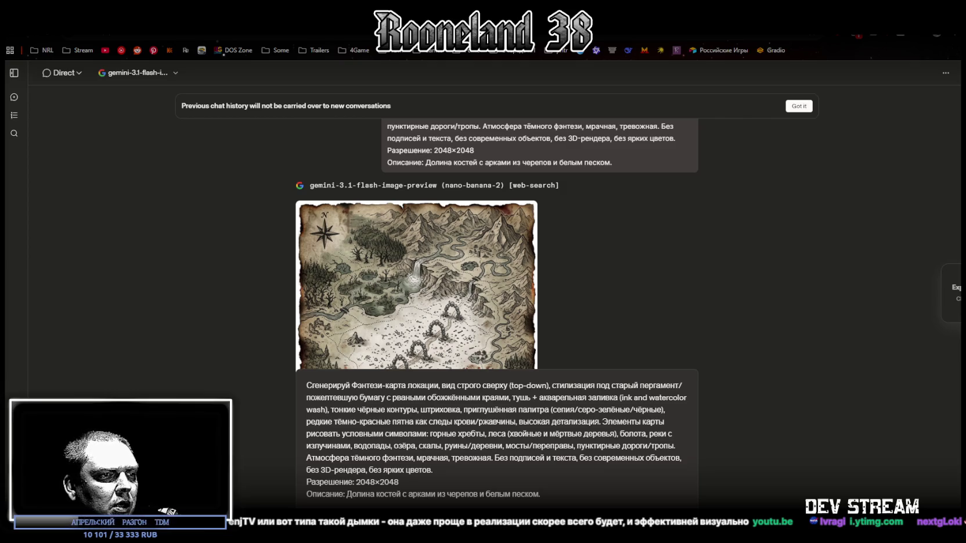
left_click_drag(349, 494, 541, 494)
type("Заброшенная часовня с перекошенным алтарём и плачущими статуями.")
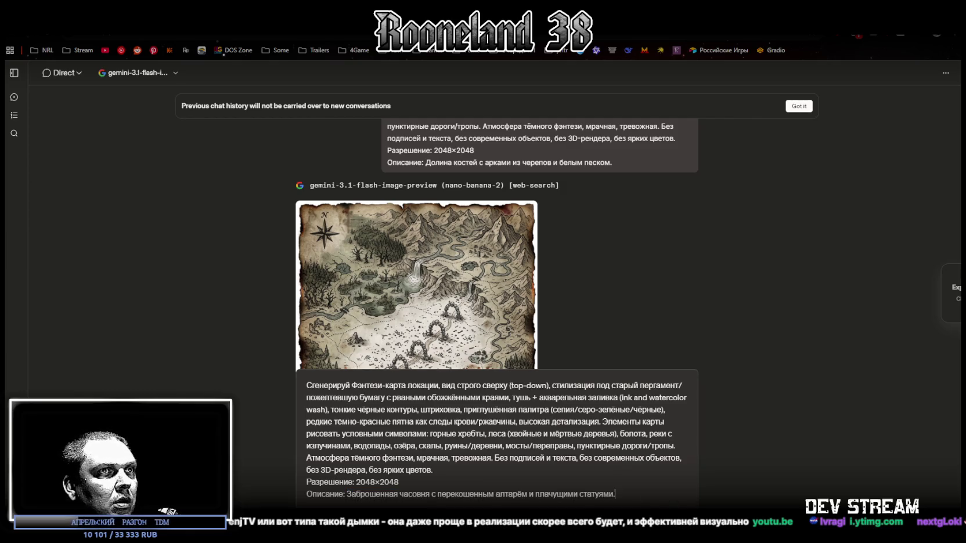
key("Return")
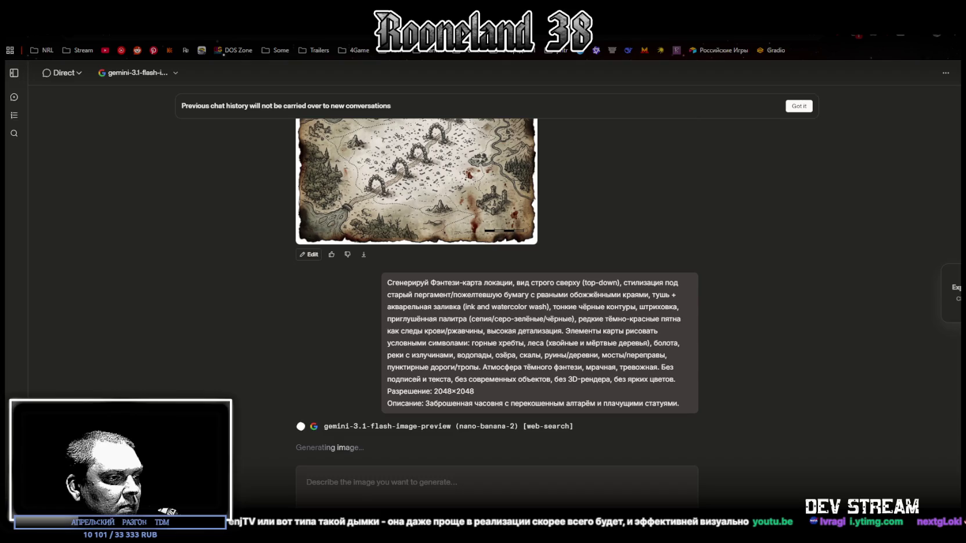
key("alt+Tab")
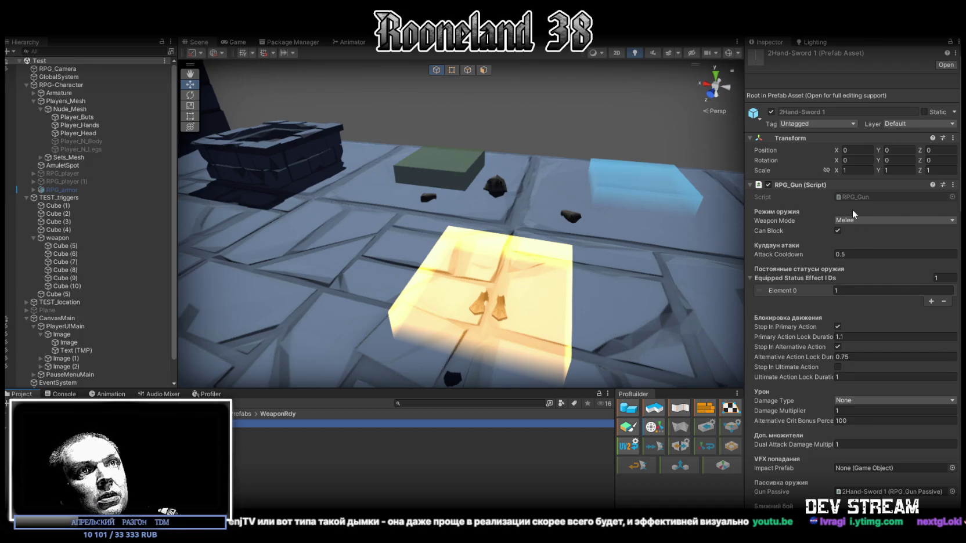
Set RPG_Gun Attack Cooldown to 0.75 and Primary Action Lock Duration to 1.25
scroll(839, 348, "down", 4)
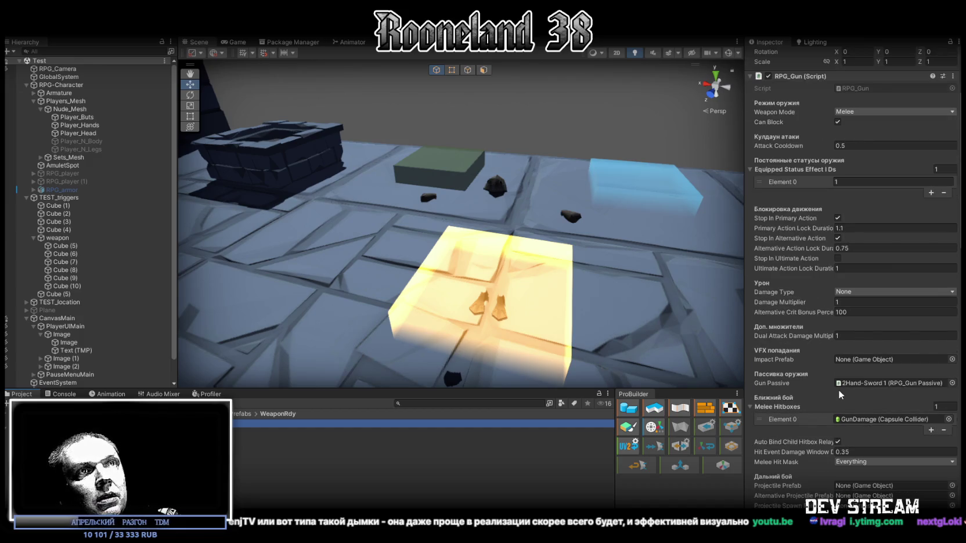
scroll(839, 392, "down", 5)
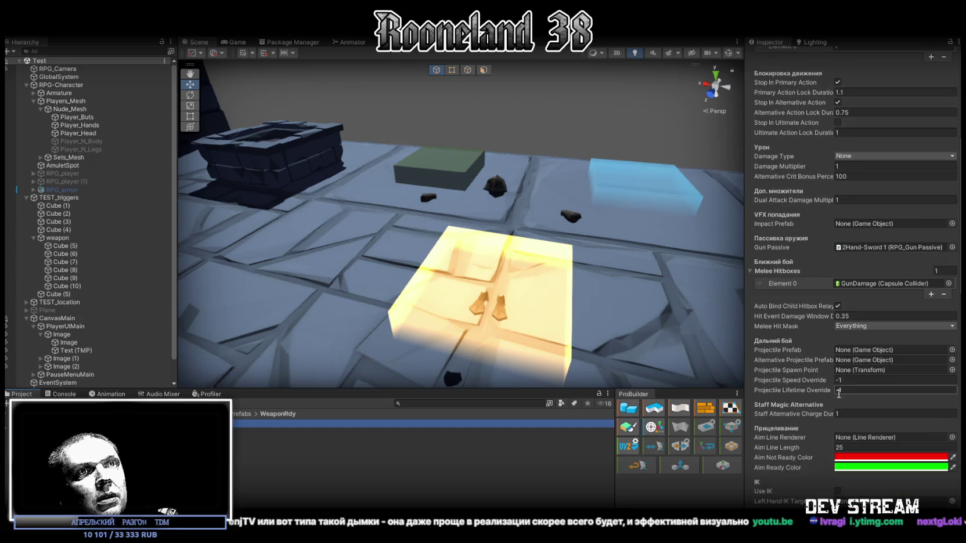
scroll(838, 394, "down", 7)
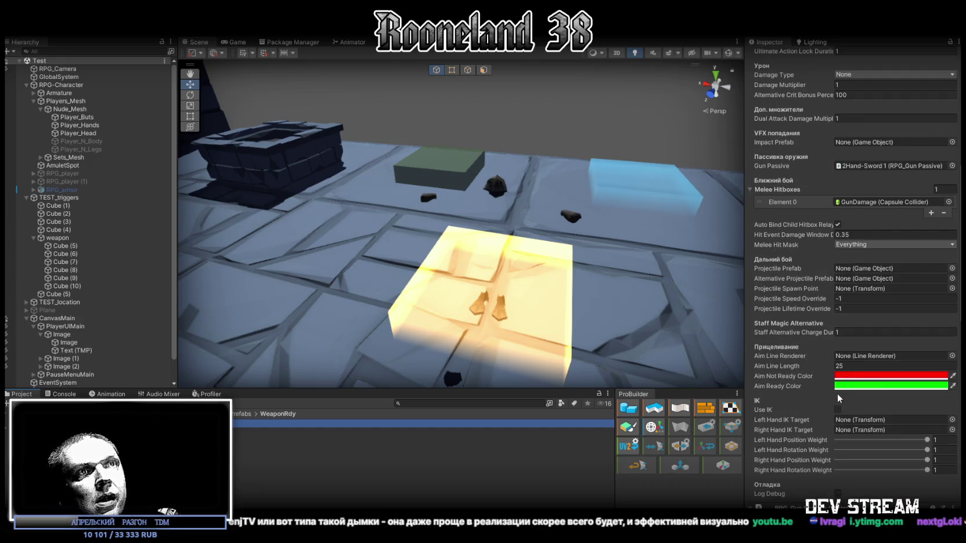
scroll(838, 394, "down", 5)
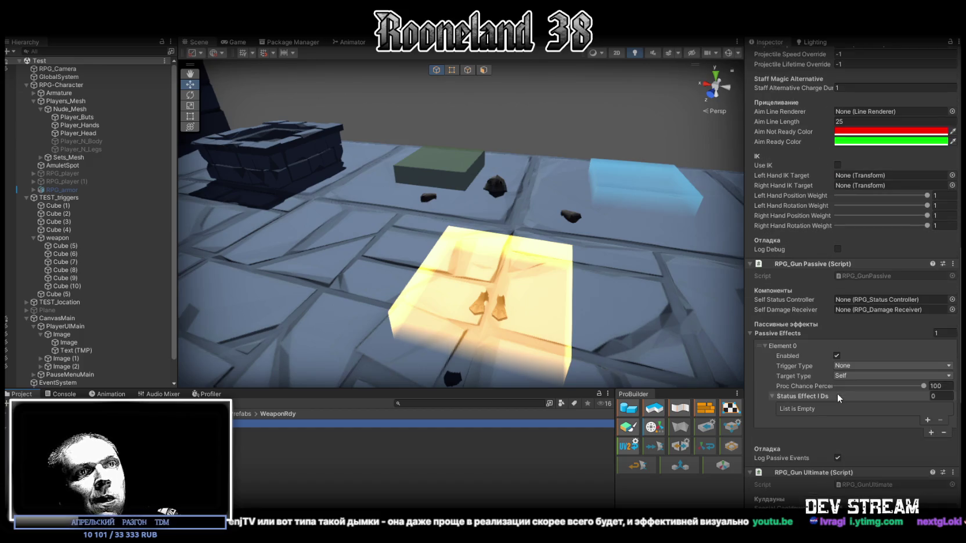
scroll(838, 394, "down", 12)
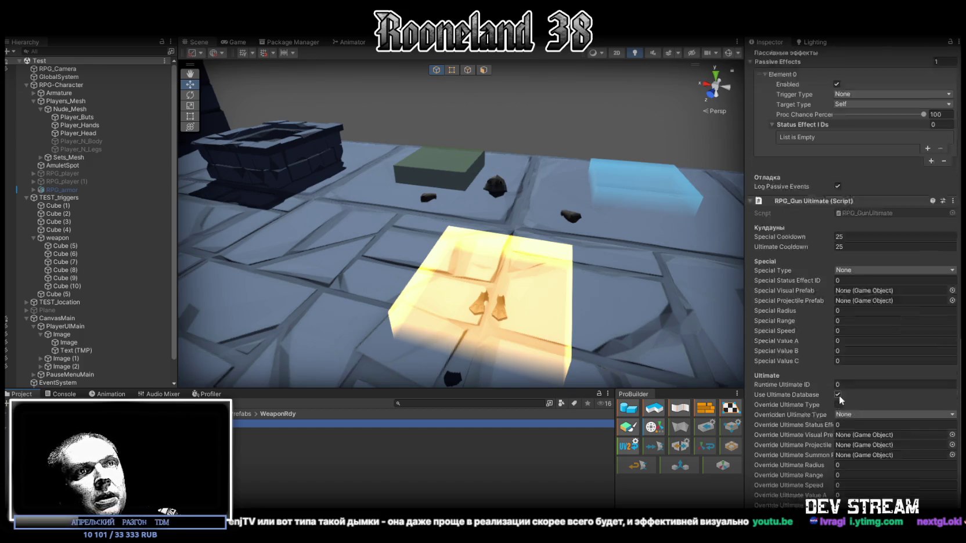
scroll(839, 398, "up", 17)
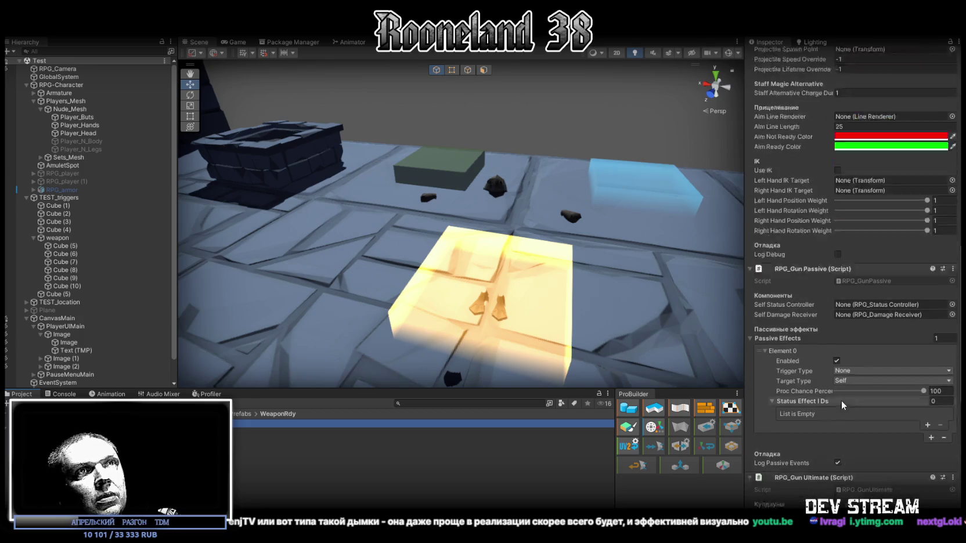
scroll(840, 391, "up", 10)
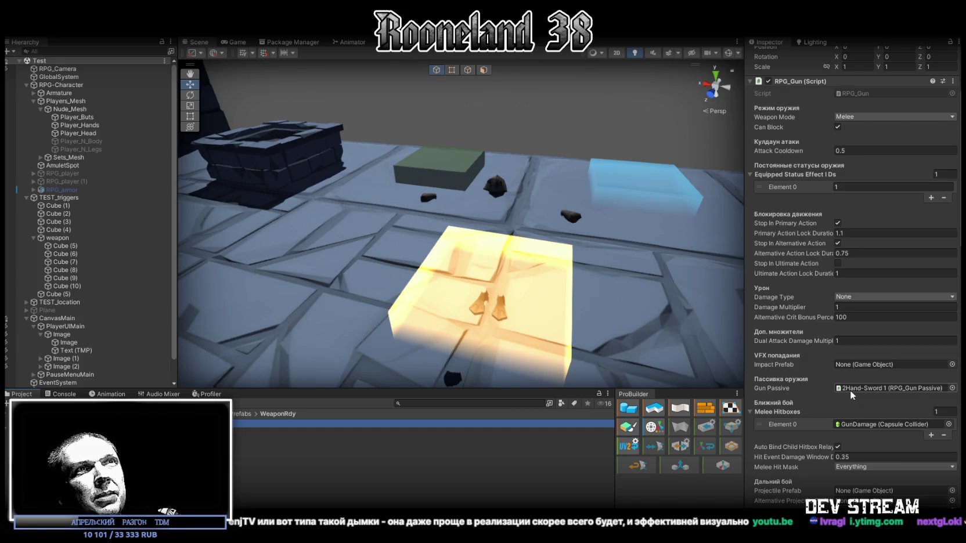
left_click(854, 151)
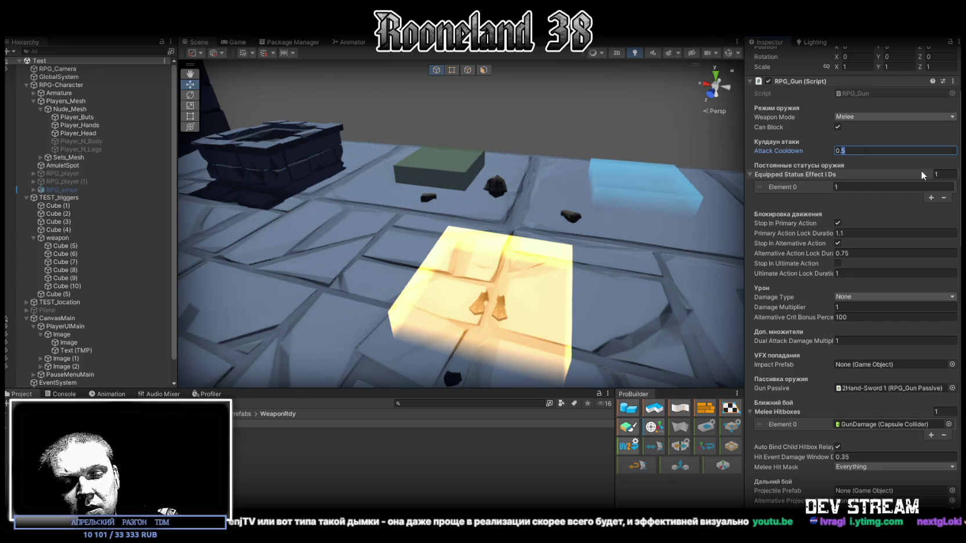
type("75")
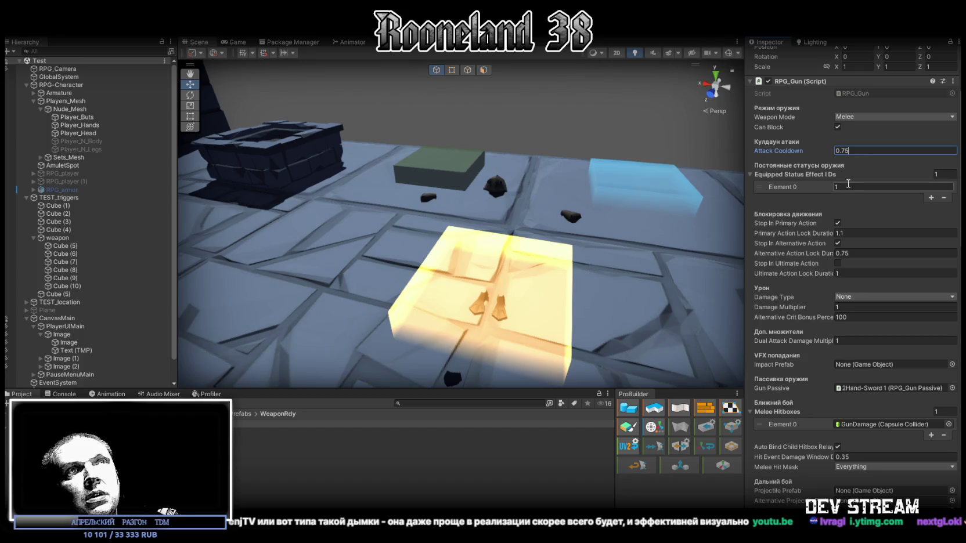
left_click(841, 233)
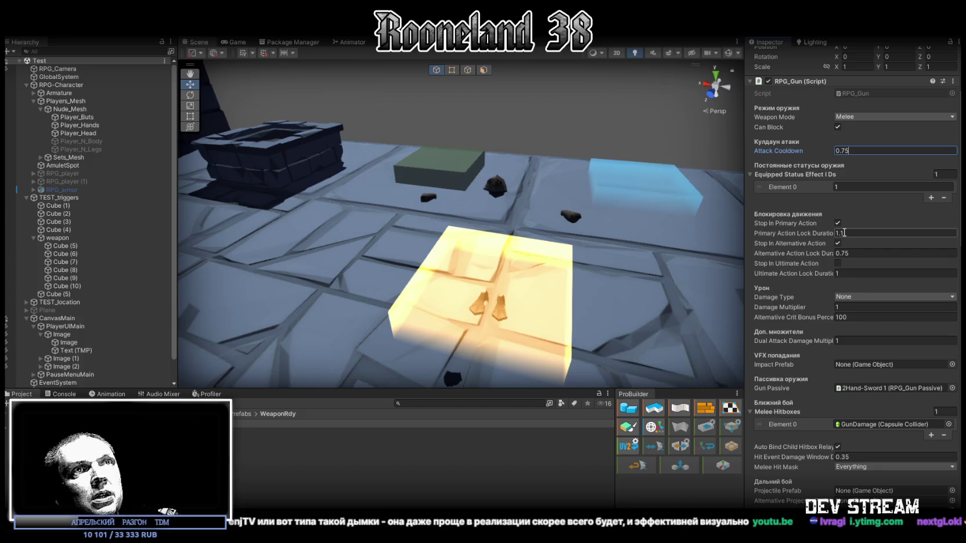
type("1.25")
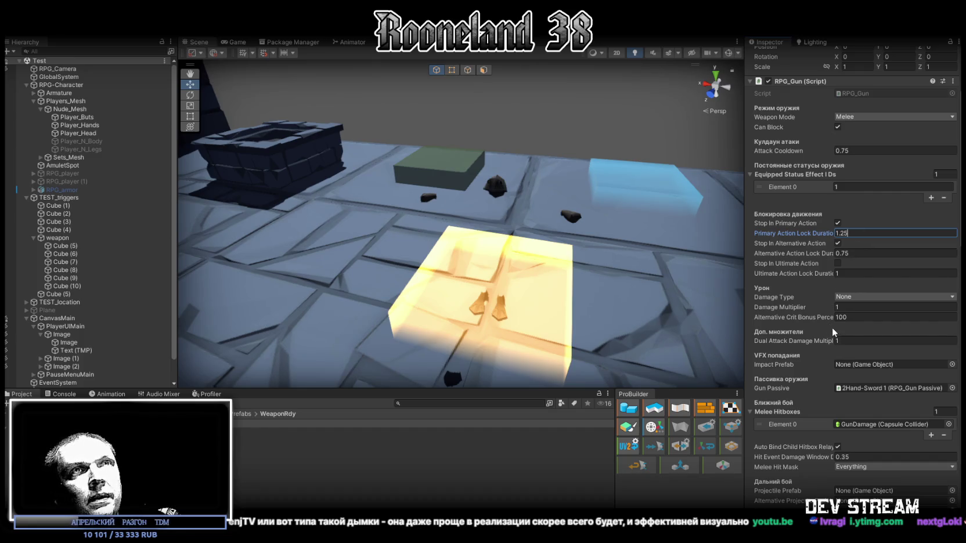
Open the GameDataBase folder in the Project panel
scroll(879, 344, "down", 2)
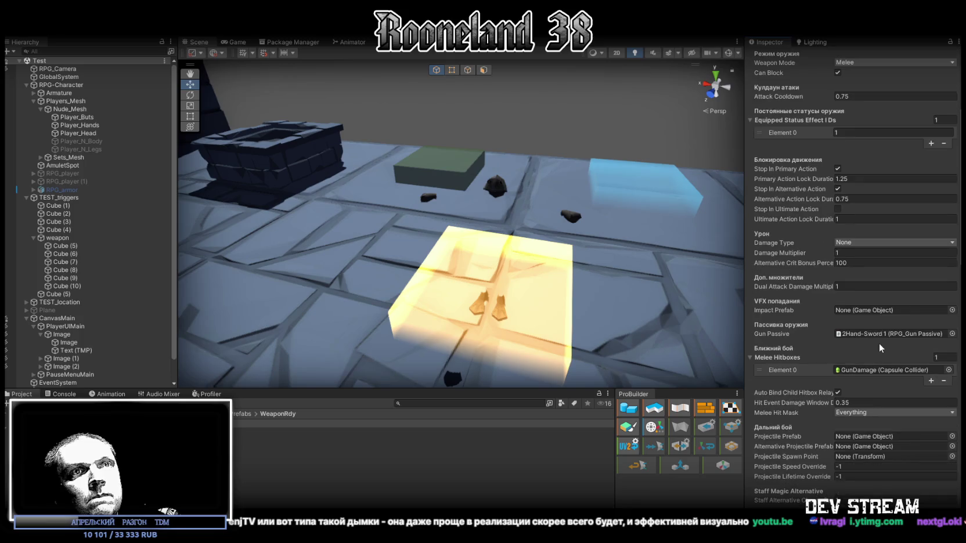
scroll(782, 309, "down", 6)
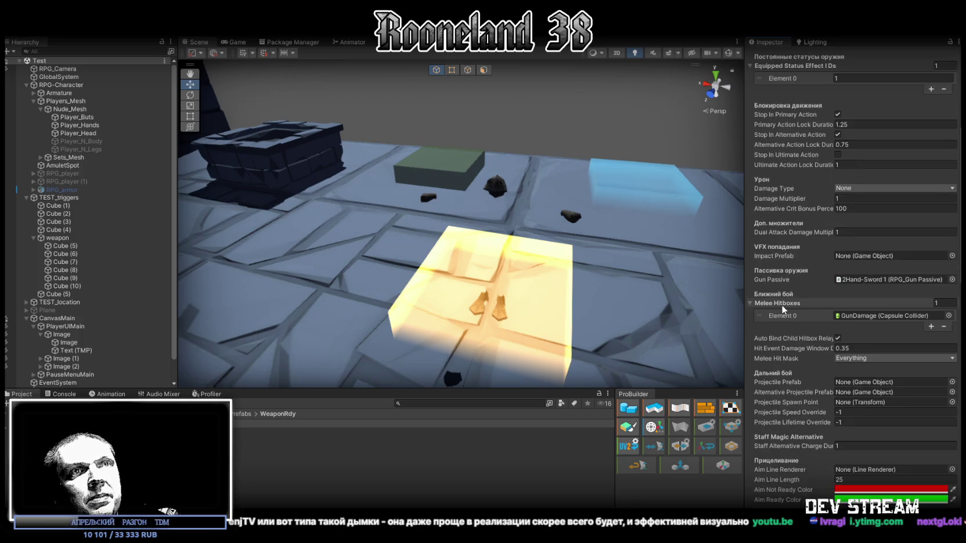
scroll(784, 304, "down", 2)
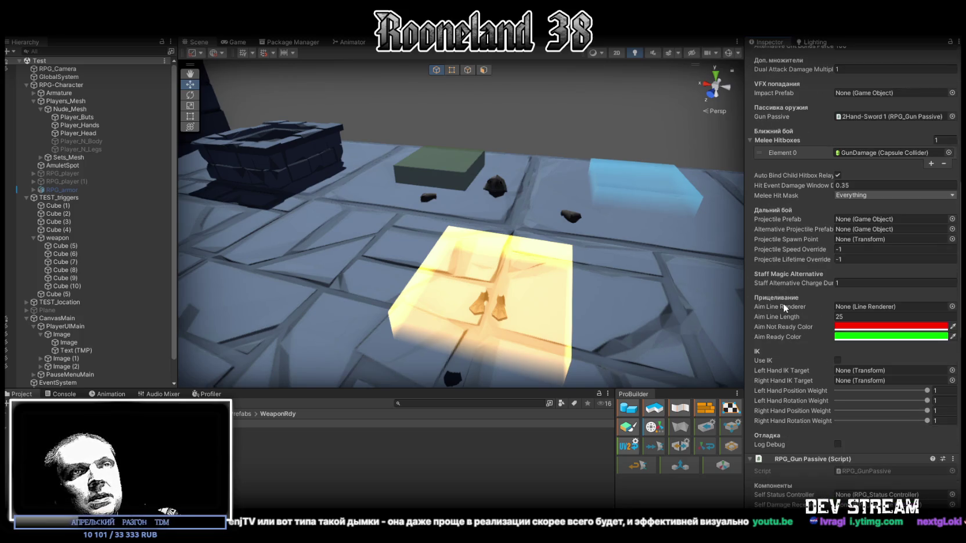
scroll(785, 302, "up", 10)
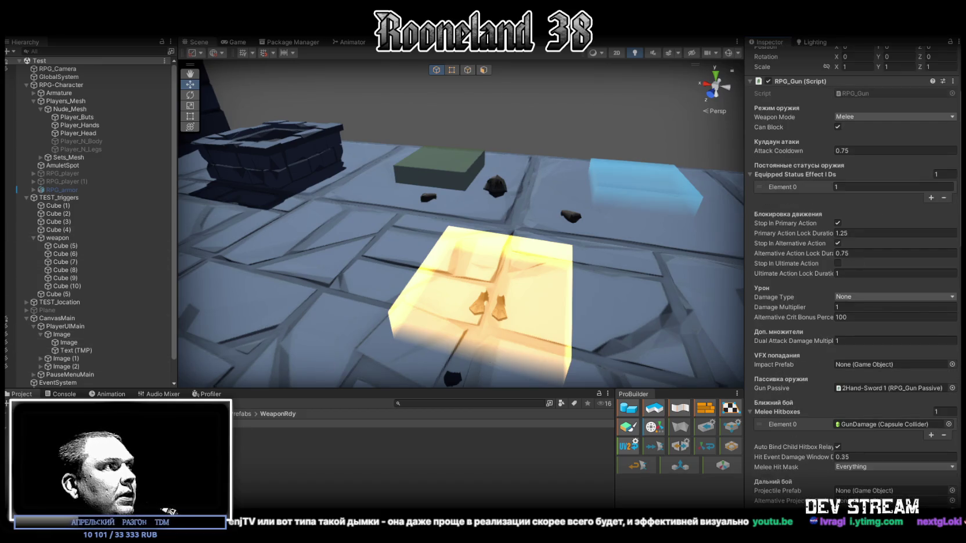
left_click(192, 441)
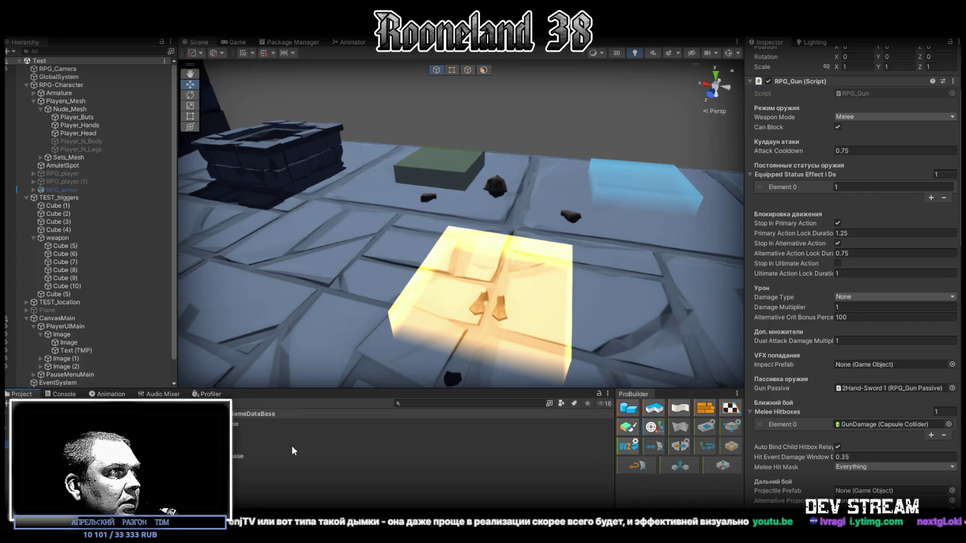
Rename the weapon database asset to Test and duplicate it as Test 1
left_click(248, 472)
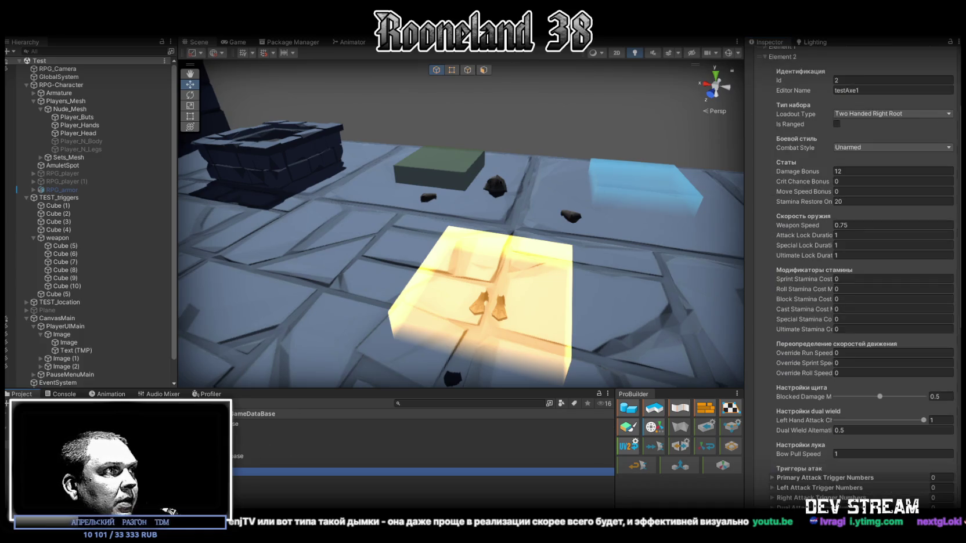
type("Test")
key("Return")
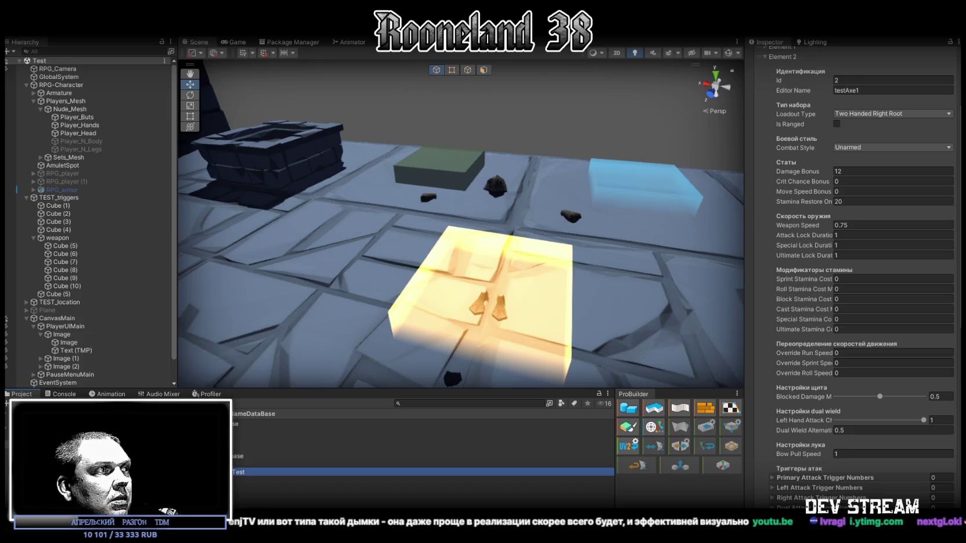
key("ctrl+d")
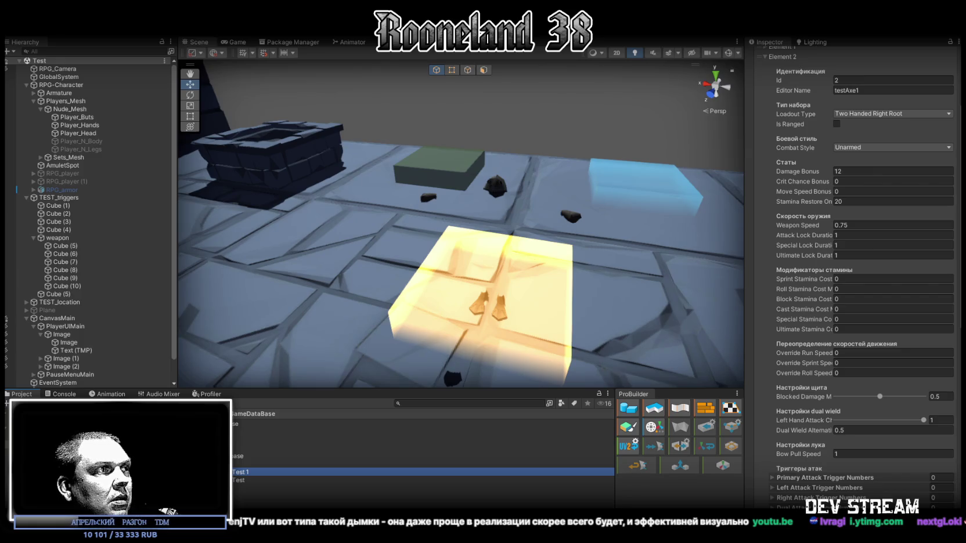
left_click(238, 480)
left_click(241, 472)
key("F2")
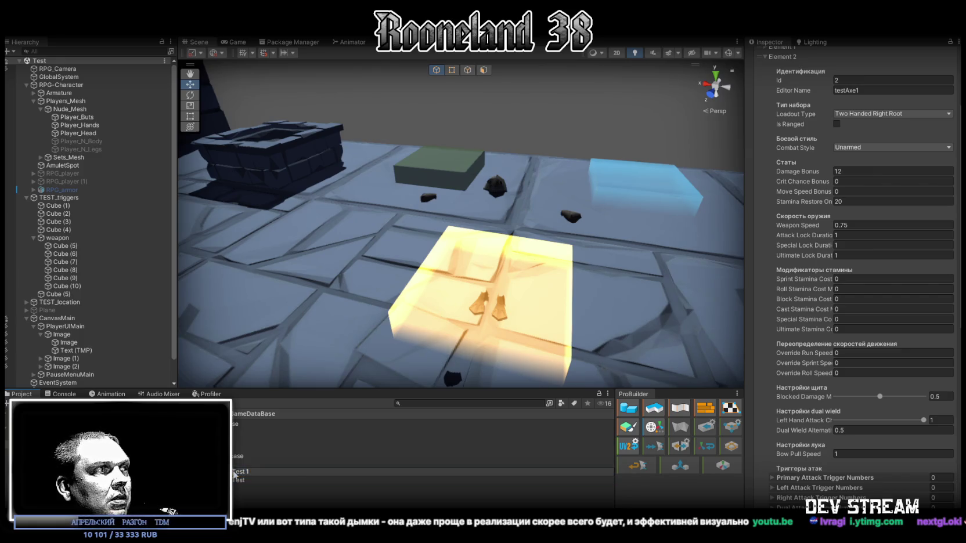
key("BackSpace")
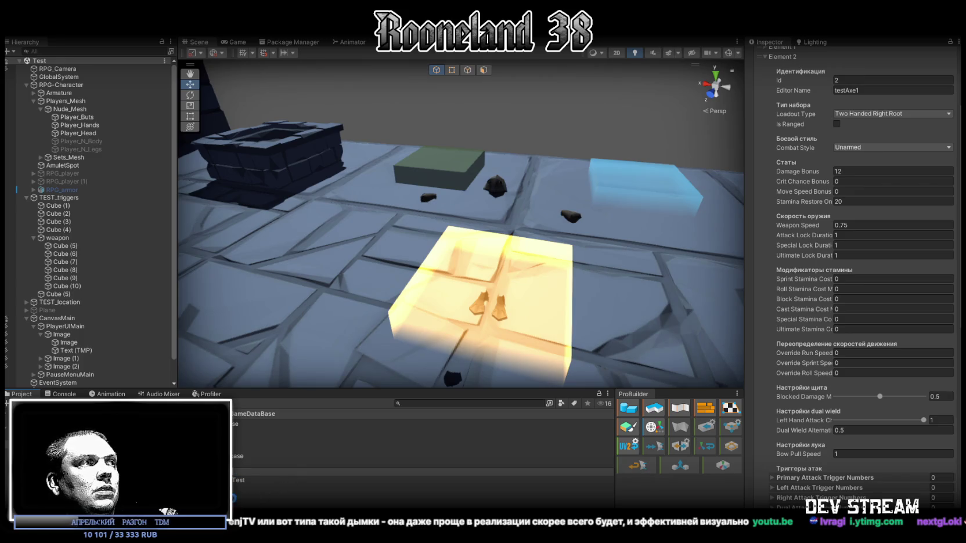
Remove Items entries from Element 14 downward until only Element 0 and Sword1 remain
scroll(880, 222, "up", 3)
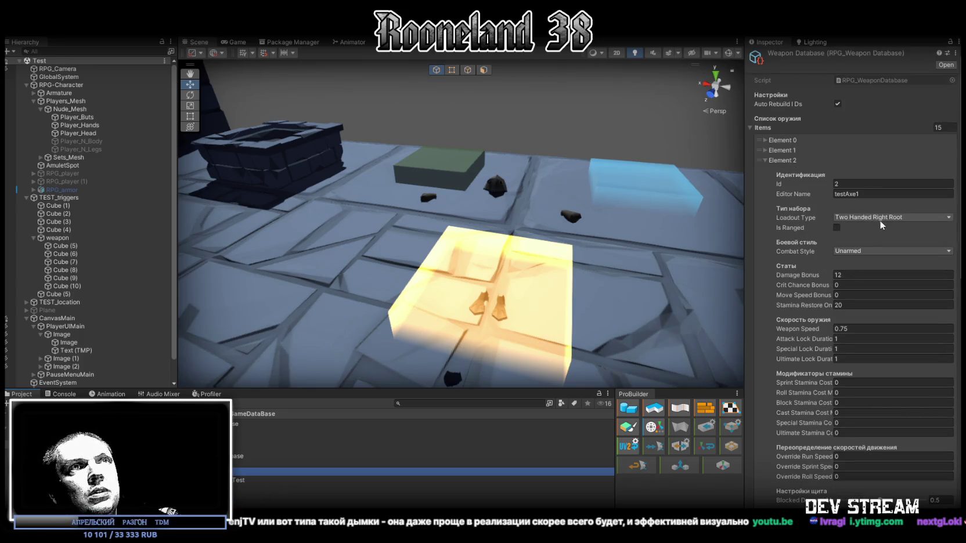
left_click(763, 160)
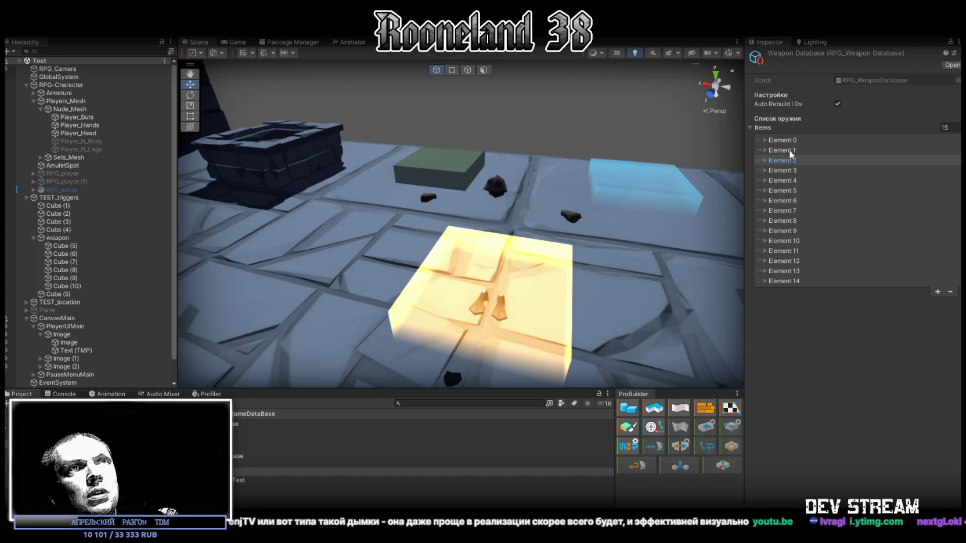
left_click(789, 150)
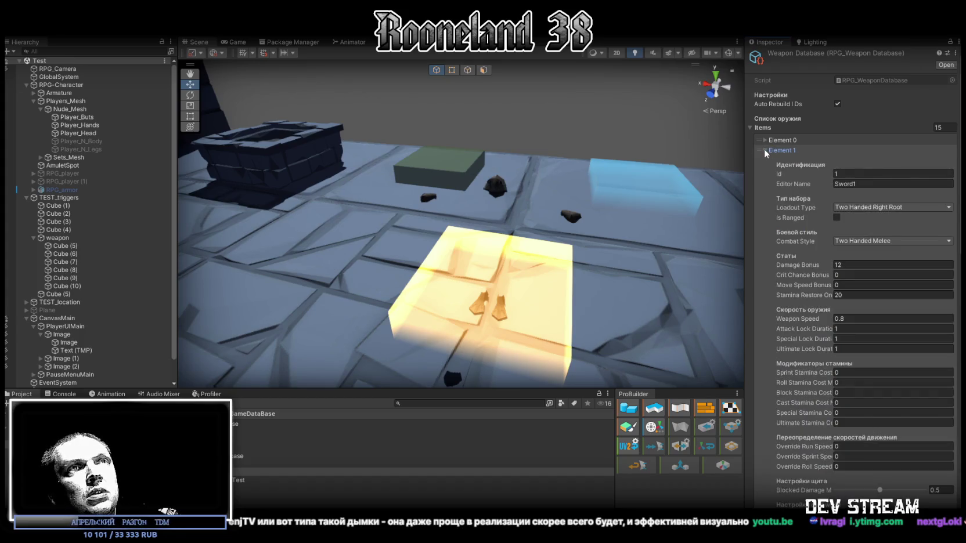
left_click(764, 150)
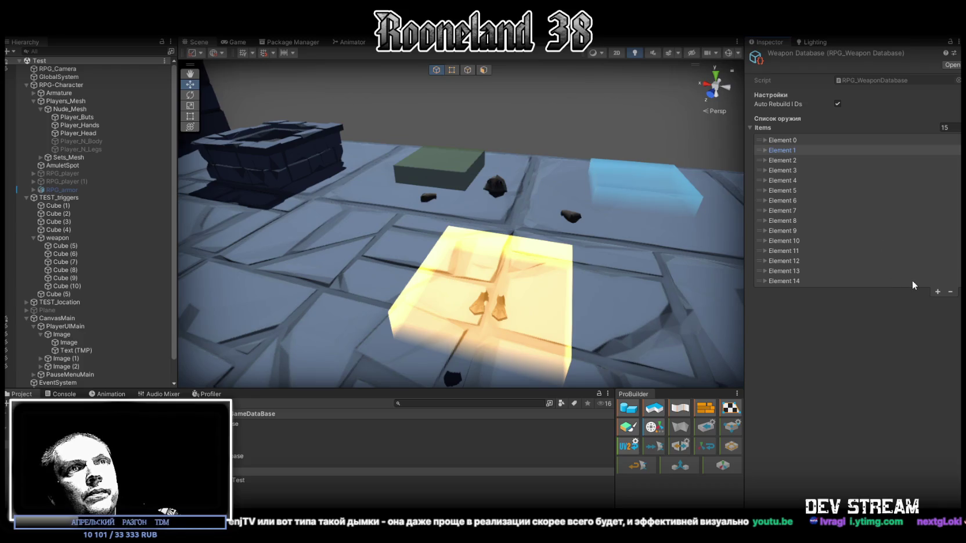
left_click(912, 282)
left_click(769, 280)
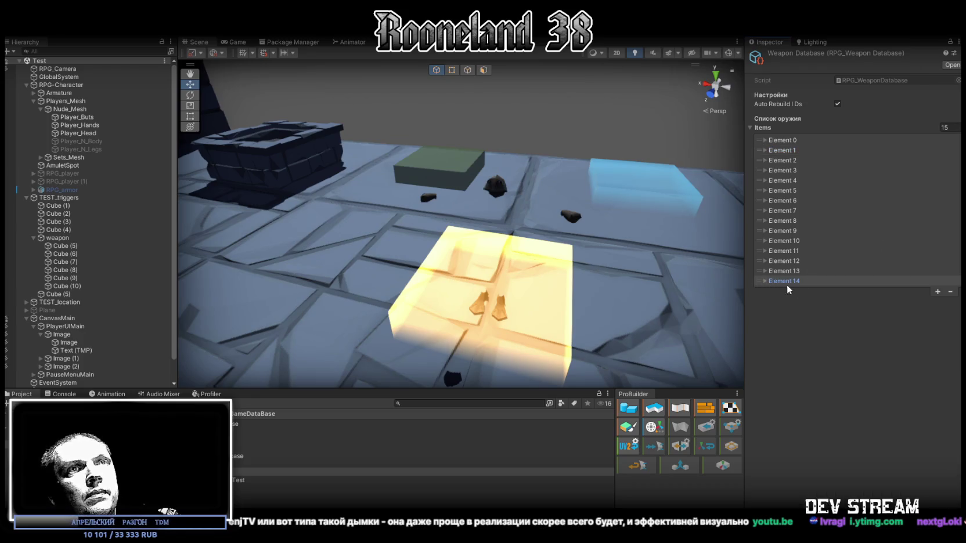
left_click(950, 291)
left_click(951, 282)
left_click(951, 271)
left_click(951, 262)
left_click(950, 251)
left_click(950, 242)
left_click(950, 231)
left_click(950, 221)
left_click(950, 212)
left_click(951, 200)
left_click(950, 191)
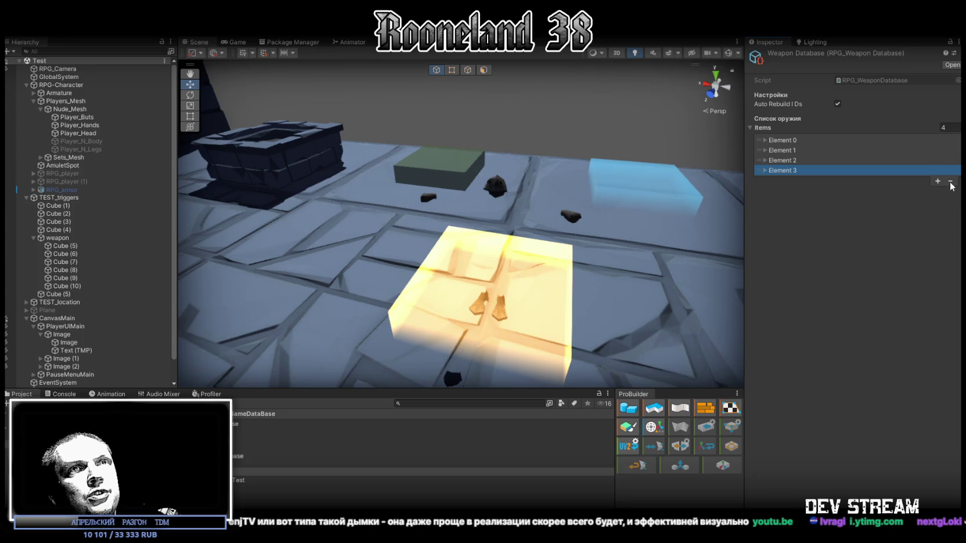
left_click(950, 181)
left_click(950, 171)
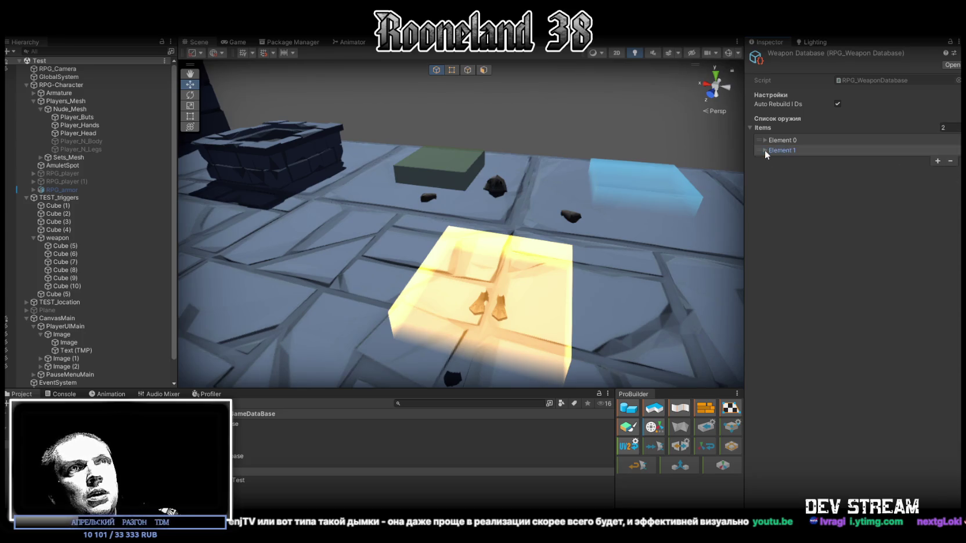
Give Sword1 Damage Bonus 38, Stamina Restore 0 and Weapon Speed 1
left_click(765, 149)
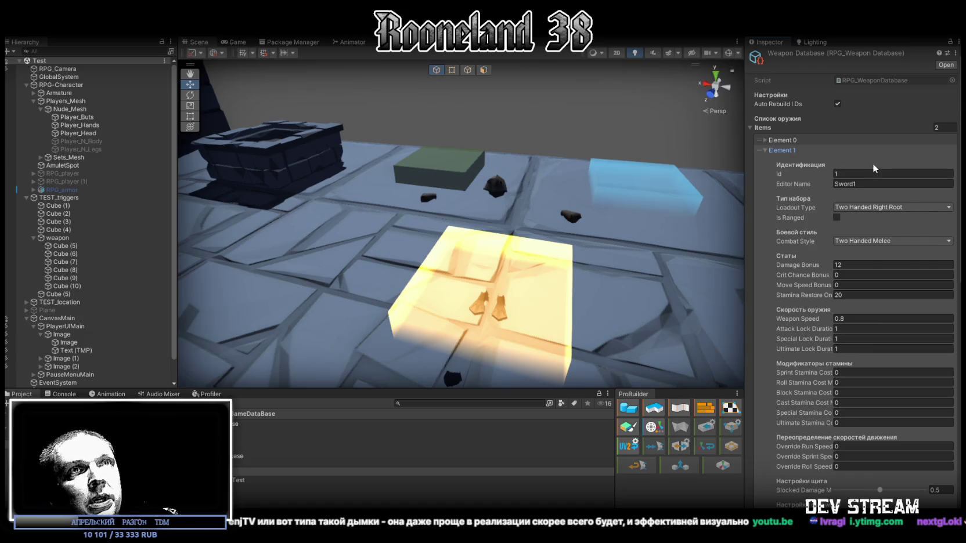
left_click(868, 262)
type("3")
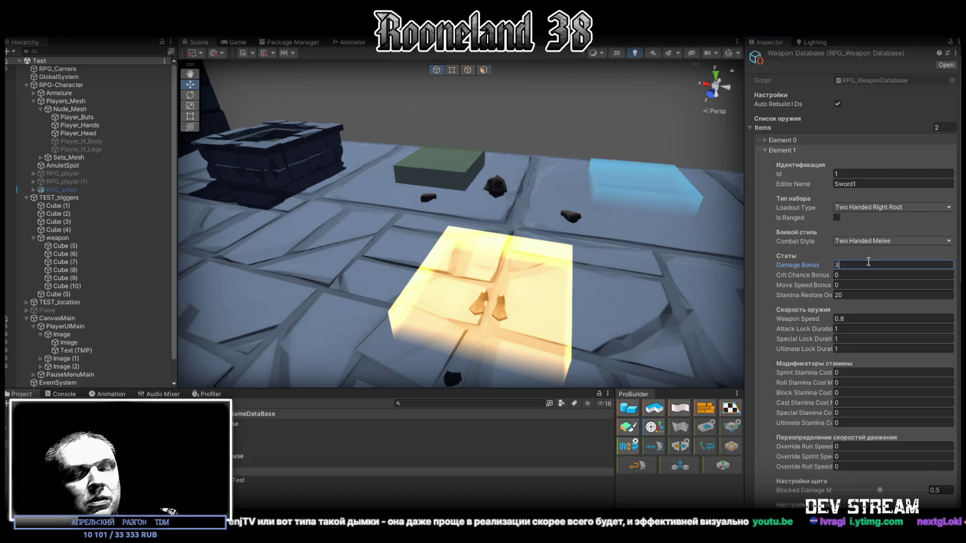
type("8")
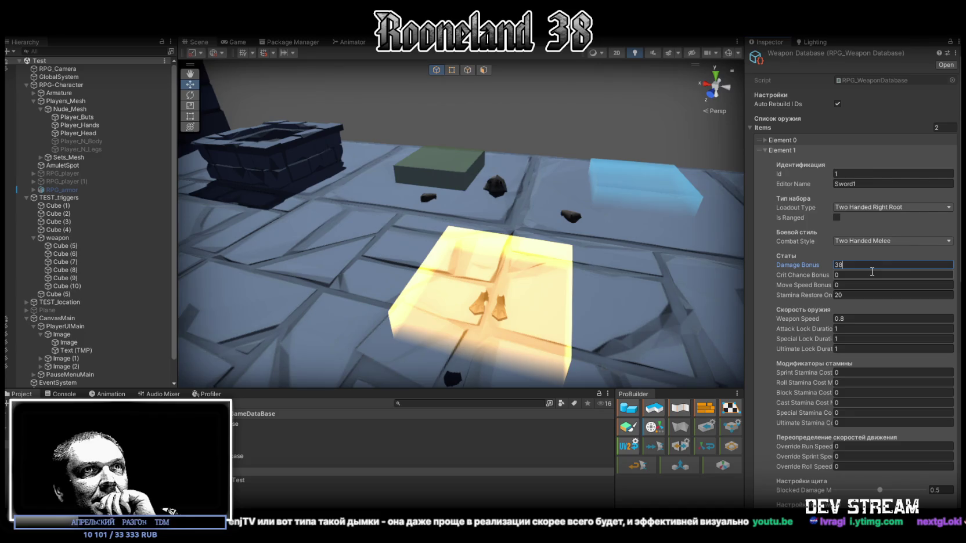
key("Tab")
key("Tab")
key("Tab")
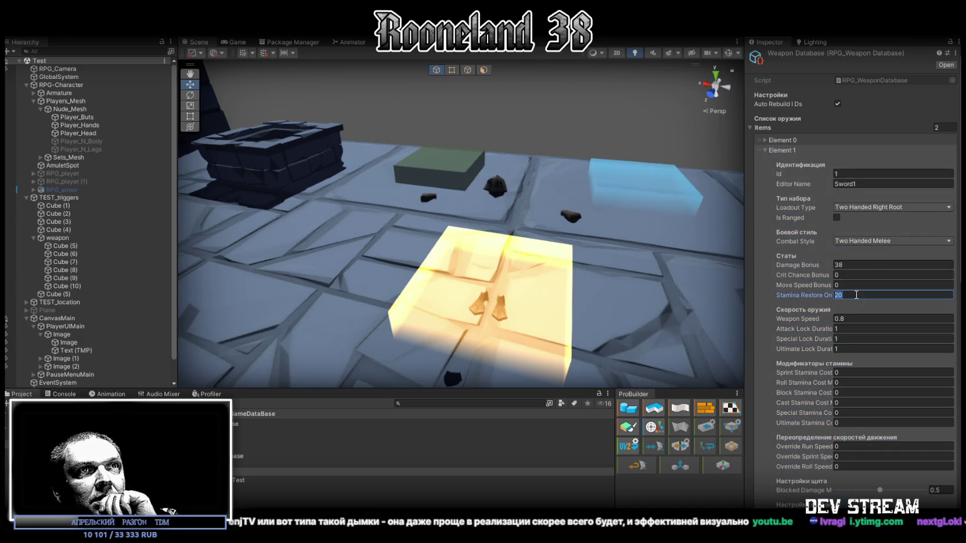
key("BackSpace")
key("Tab")
left_click(844, 319)
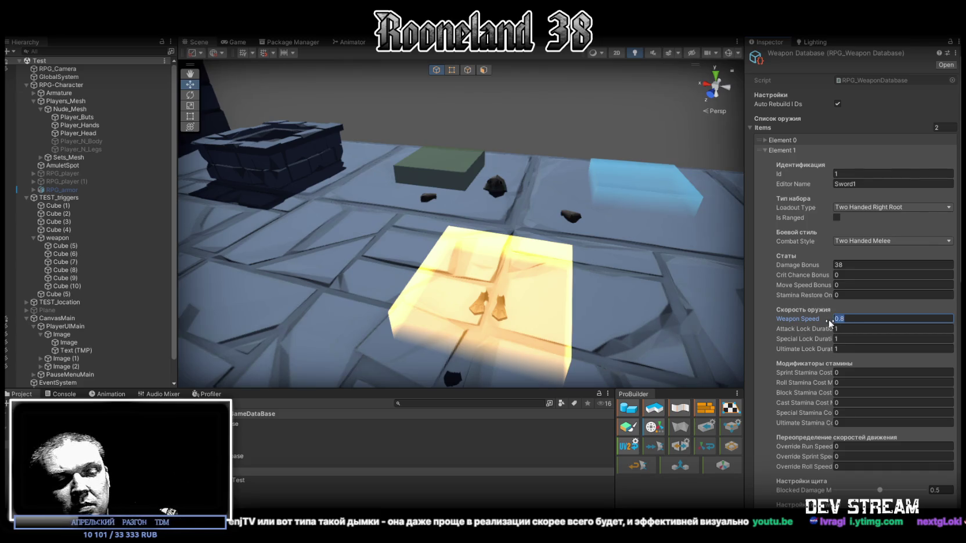
type("1")
left_click(852, 328)
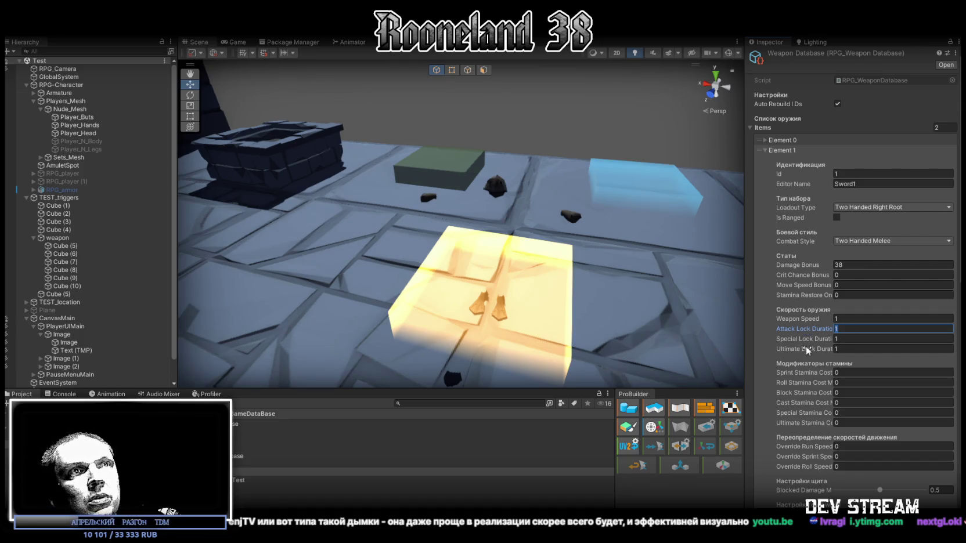
left_click(809, 324)
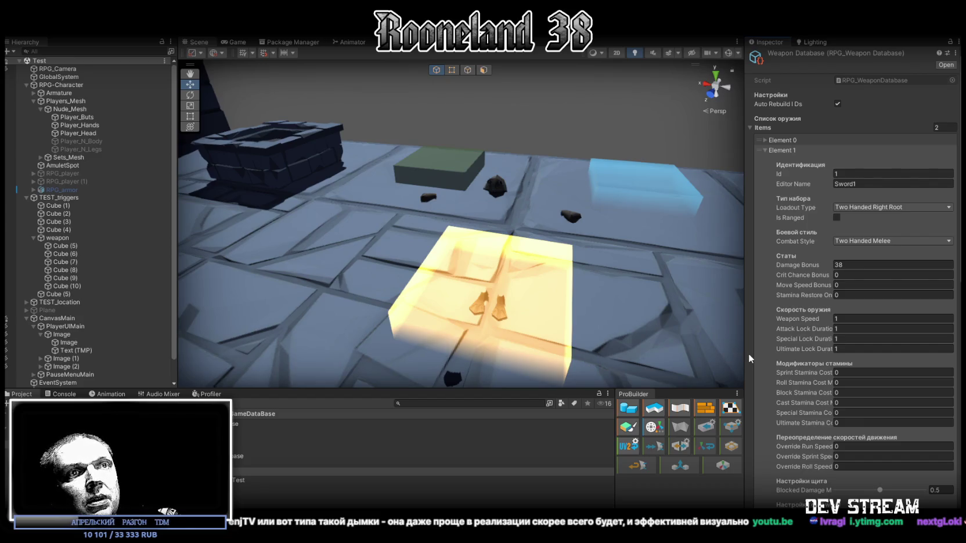
scroll(793, 357, "down", 4)
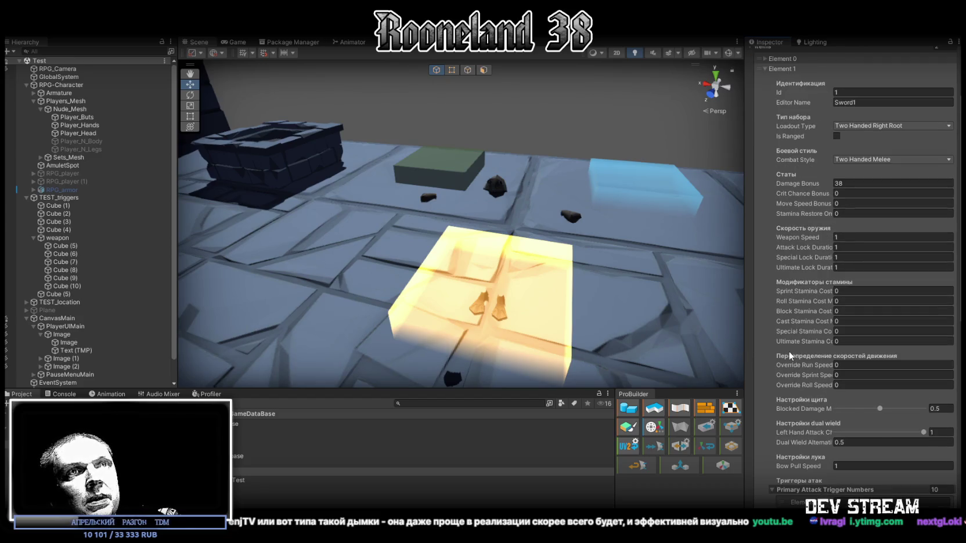
scroll(789, 351, "up", 3)
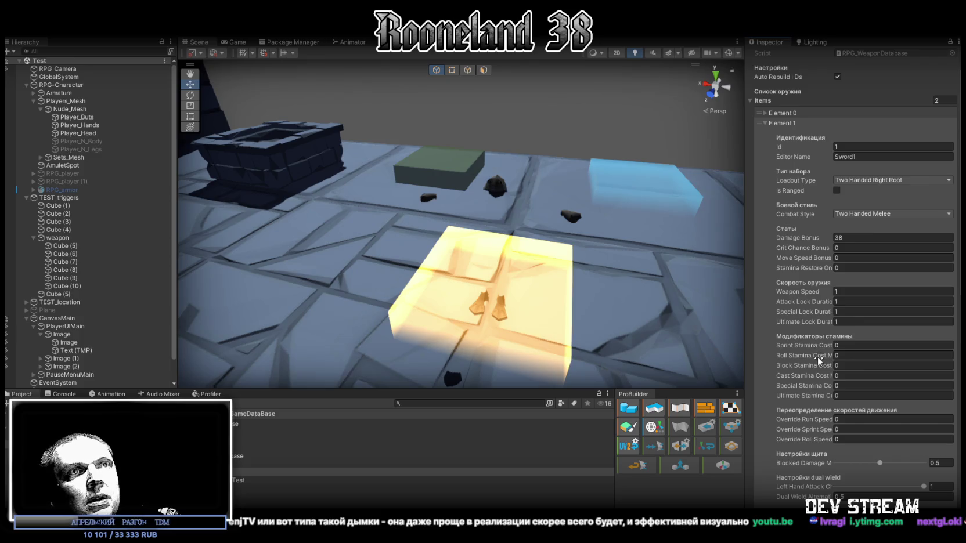
scroll(892, 407, "down", 1)
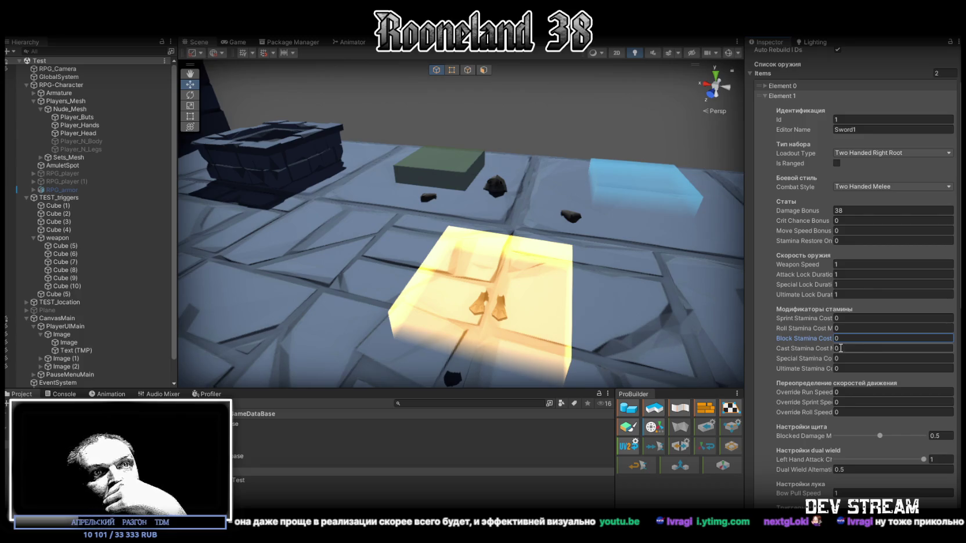
Remove three entries so Sword1's Primary Attack Trigger Numbers list holds seven values, 1–7
scroll(840, 348, "up", 3)
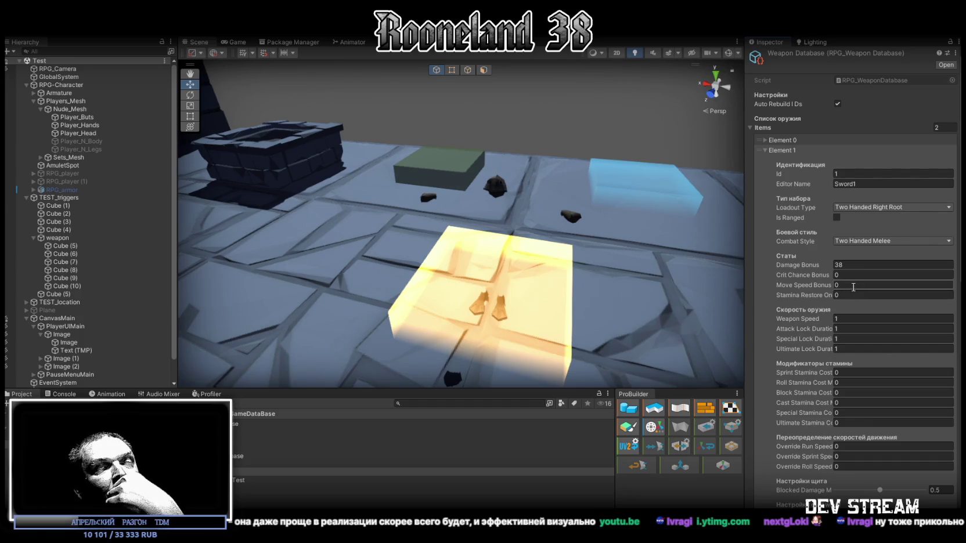
scroll(883, 236, "down", 1)
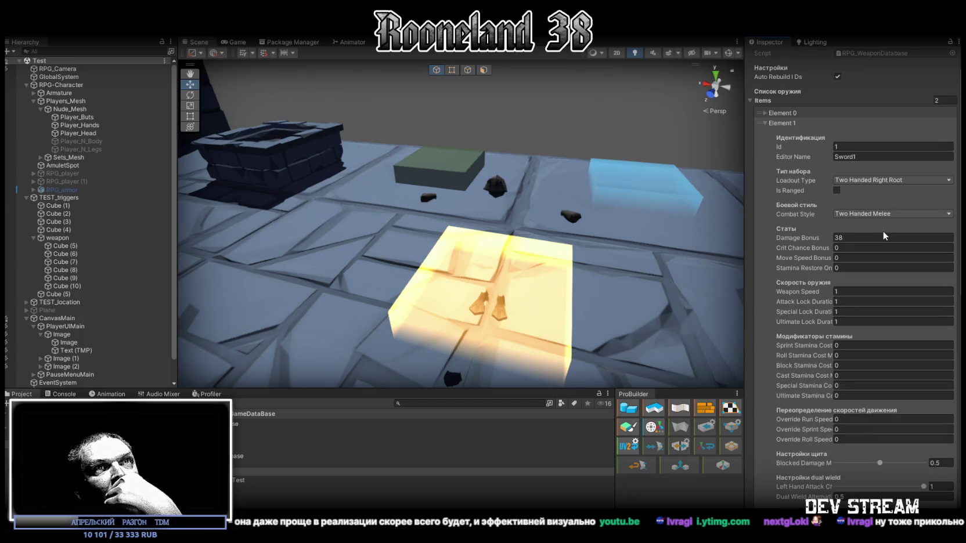
scroll(883, 236, "down", 1)
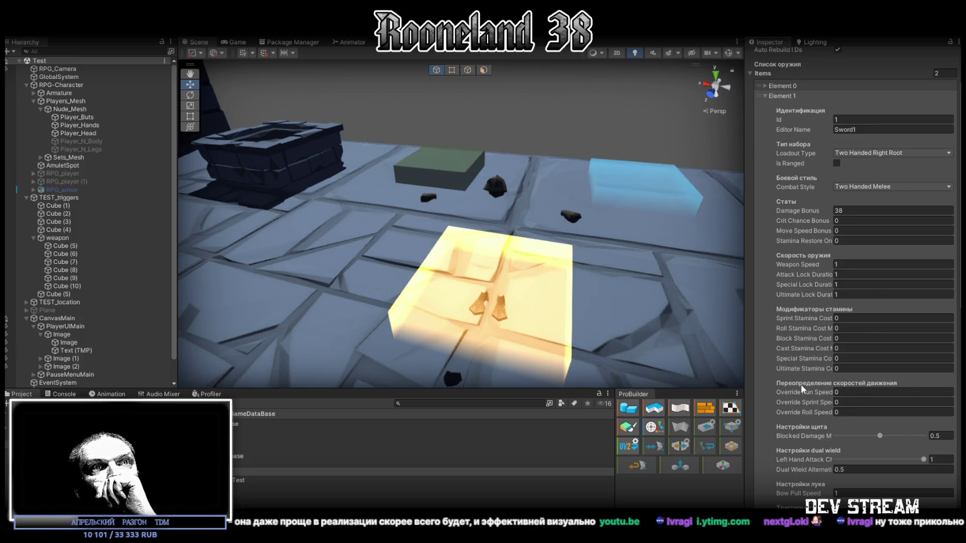
scroll(815, 396, "down", 1)
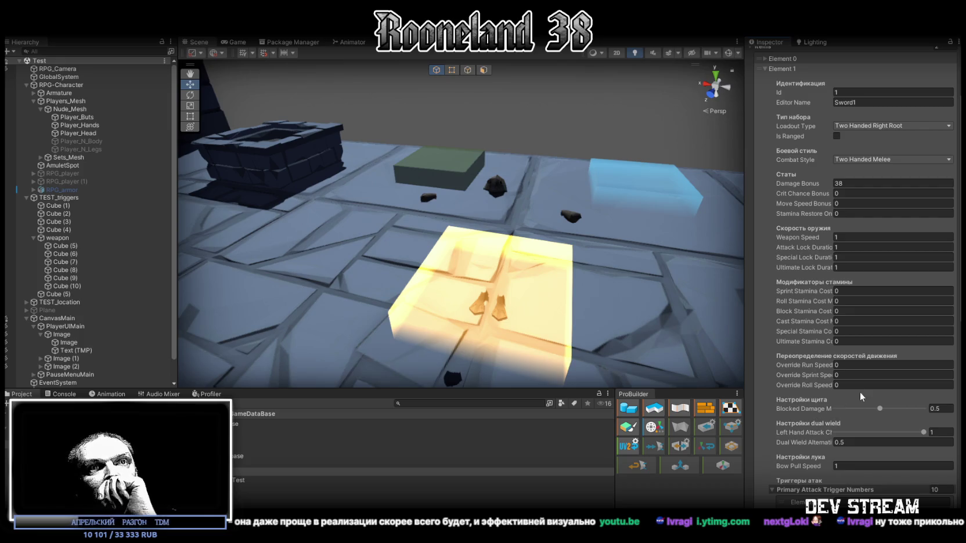
scroll(864, 372, "down", 2)
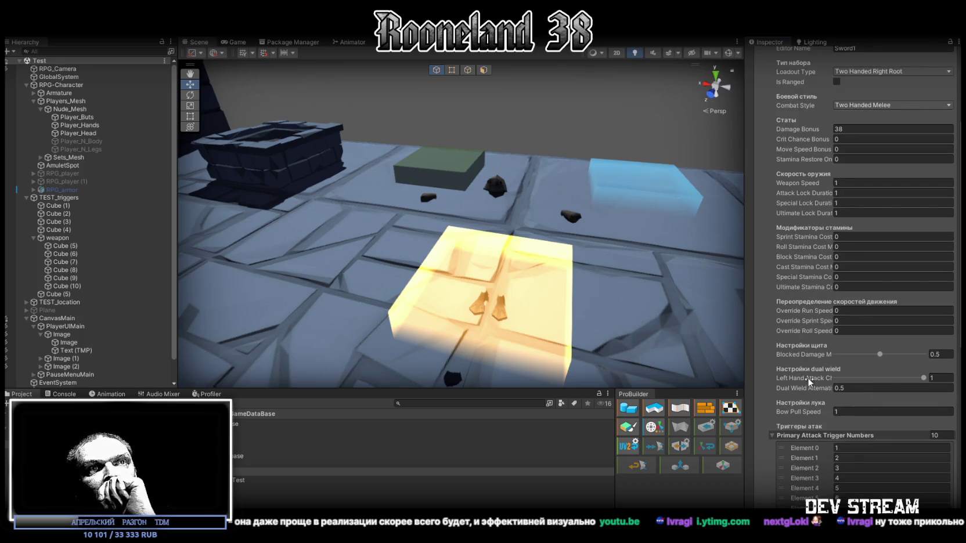
mouse_move(808, 378)
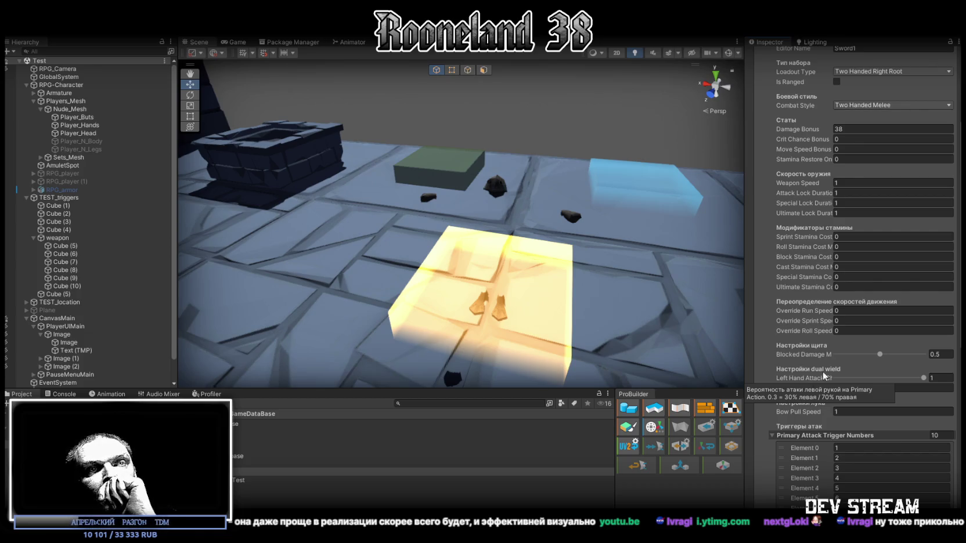
scroll(825, 375, "down", 1)
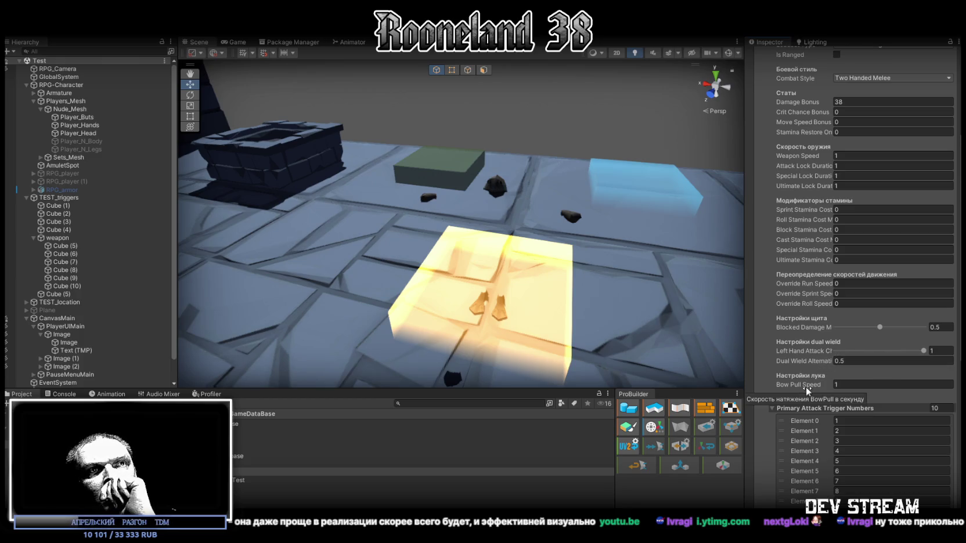
scroll(807, 348, "down", 4)
scroll(809, 300, "down", 2)
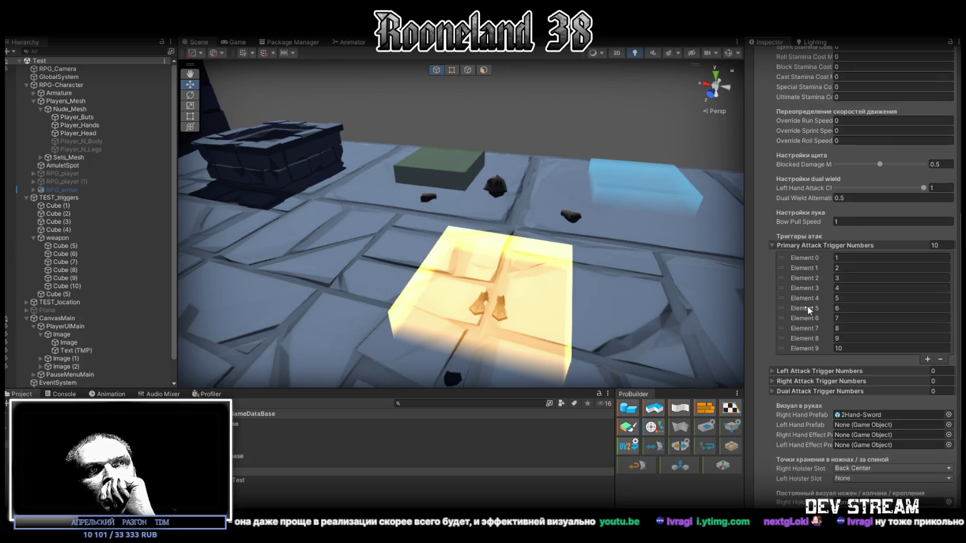
left_click(940, 359)
left_click(941, 349)
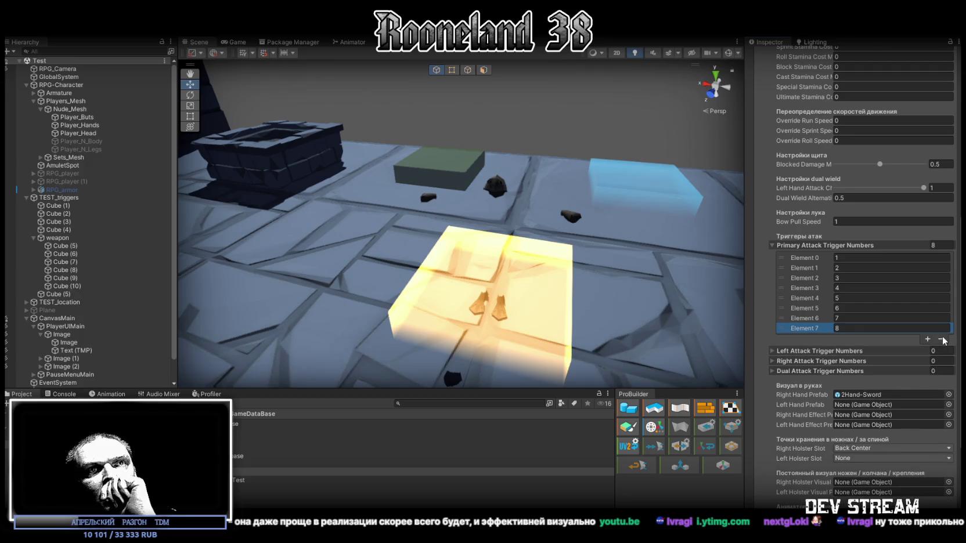
left_click(941, 339)
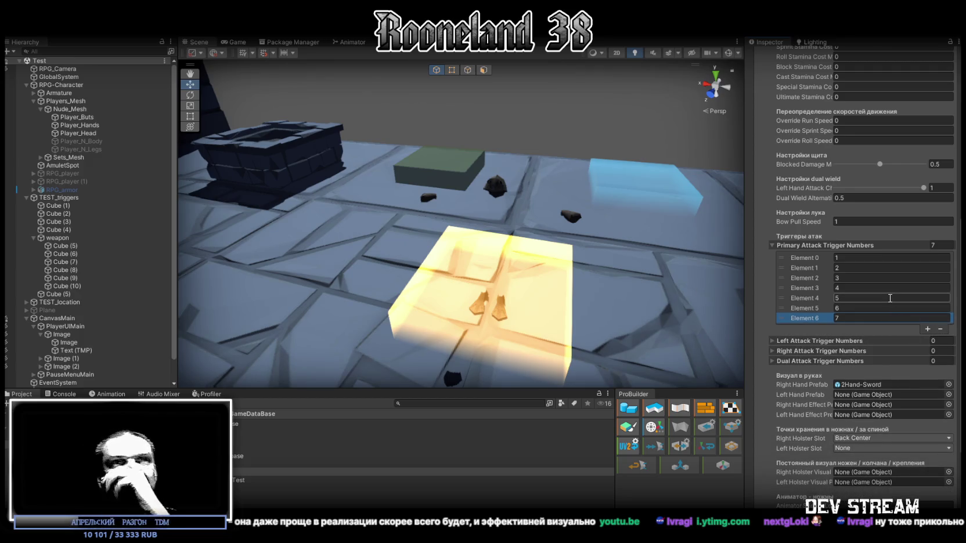
Assign 2Hand-Sword 1 as Sword1's Right Hand Prefab, keeping the Back Center holster slot
scroll(824, 327, "down", 3)
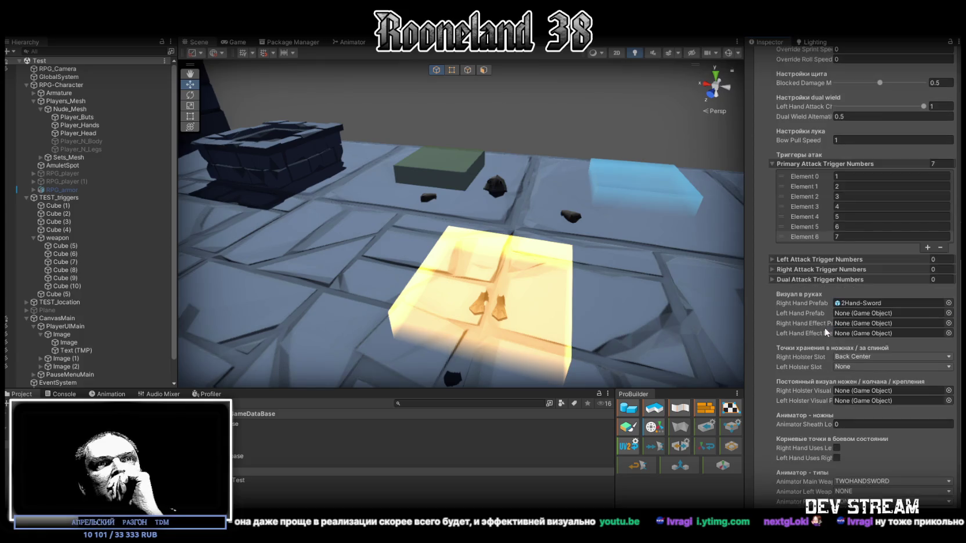
left_click(862, 304)
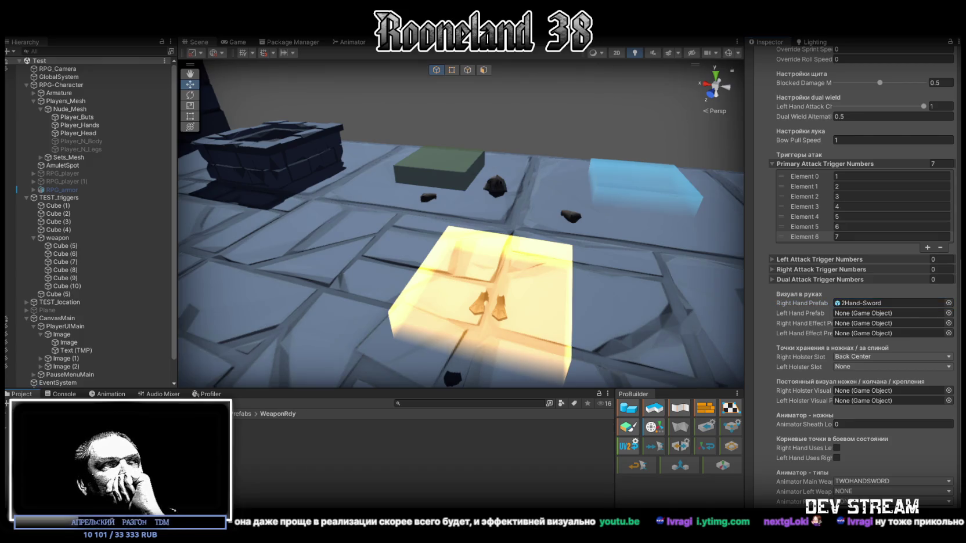
mouse_move(863, 304)
left_mouse_down()
mouse_move(895, 295)
mouse_move(877, 302)
left_mouse_up()
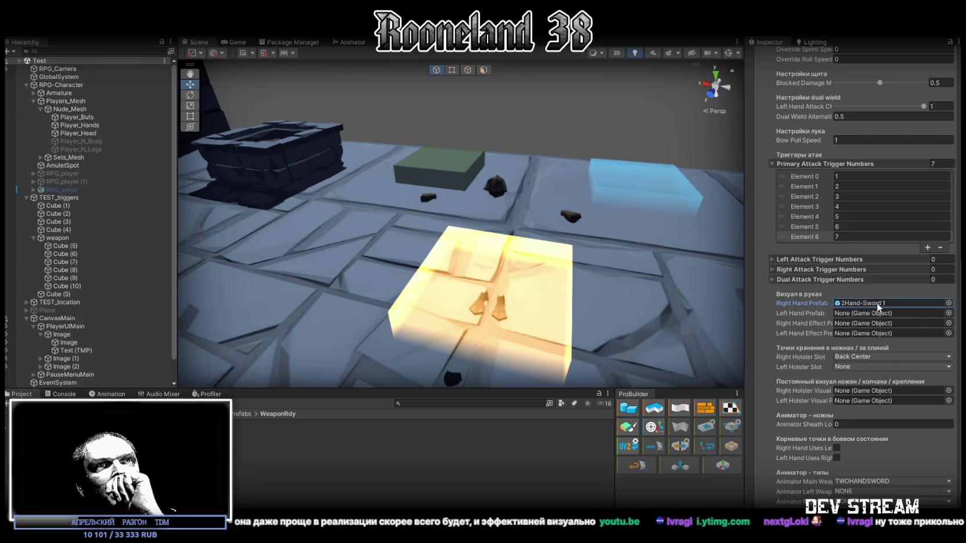
left_click(860, 357)
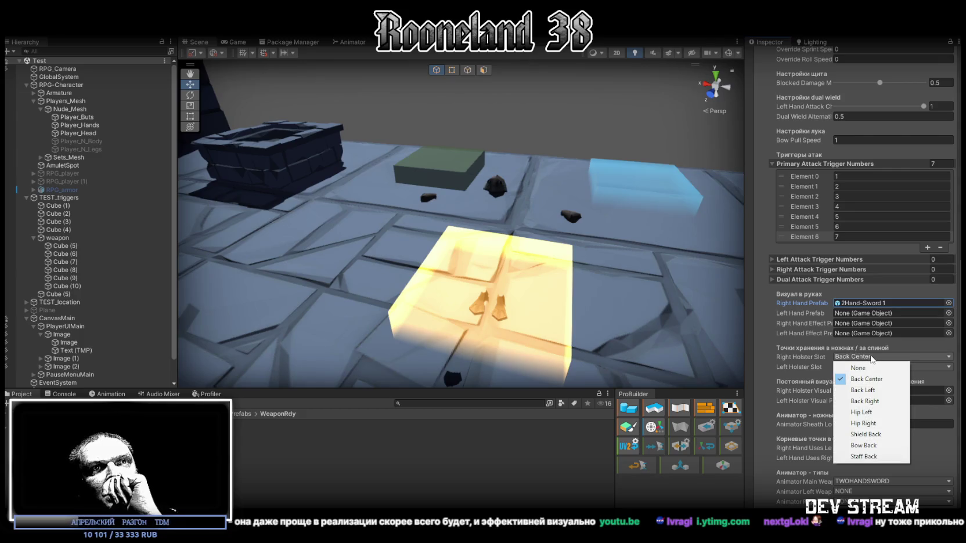
left_click(883, 385)
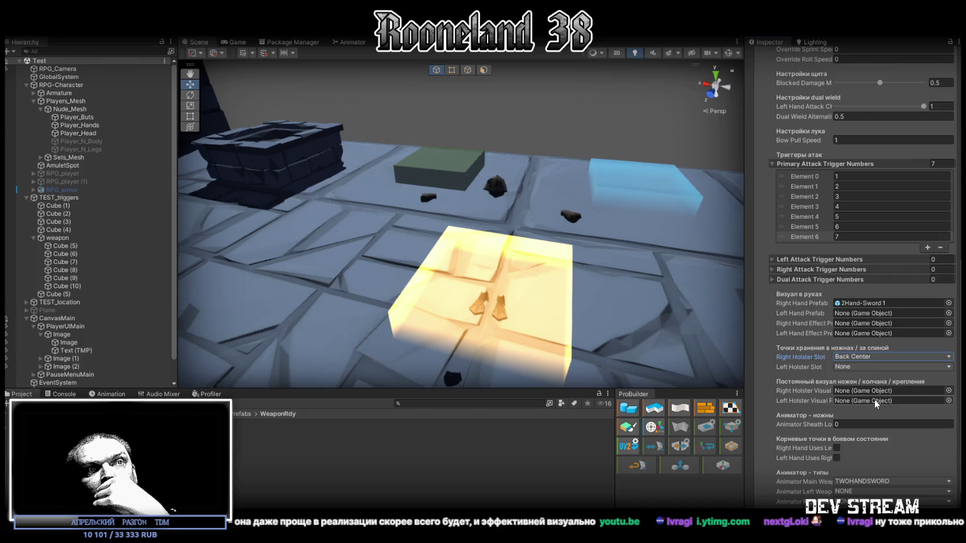
Select the 2Hand-Sword 1 prefab to show its RPG_Gun settings again
scroll(874, 399, "down", 2)
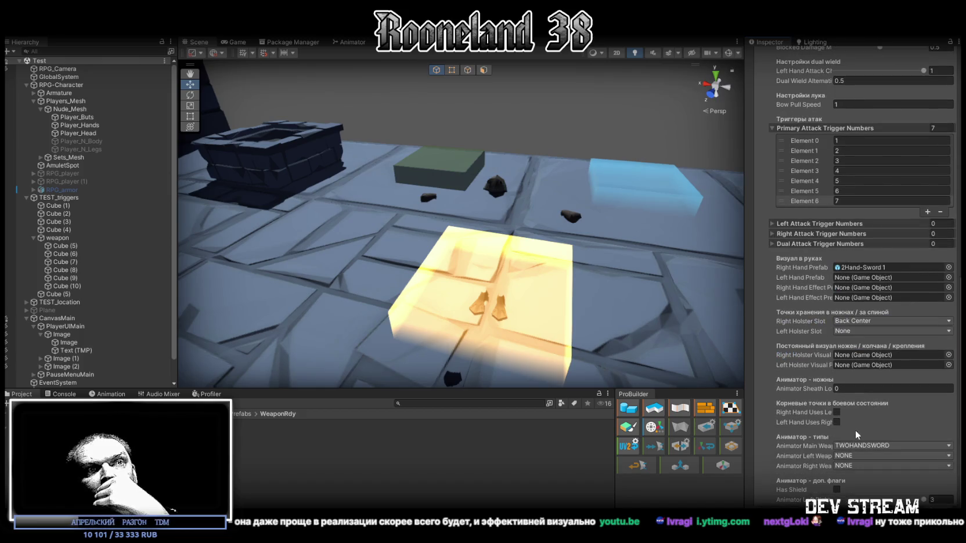
scroll(855, 453, "up", 5)
scroll(859, 441, "up", 5)
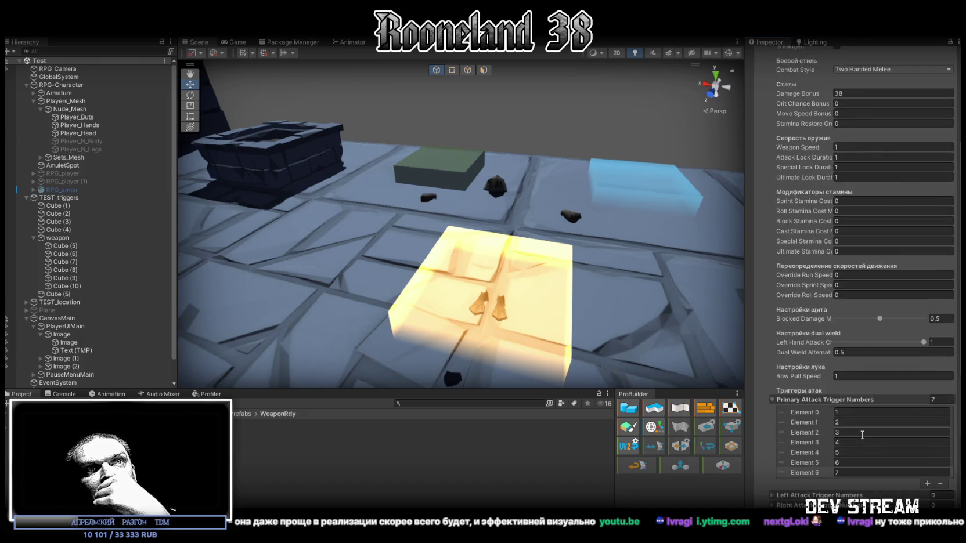
scroll(863, 435, "up", 5)
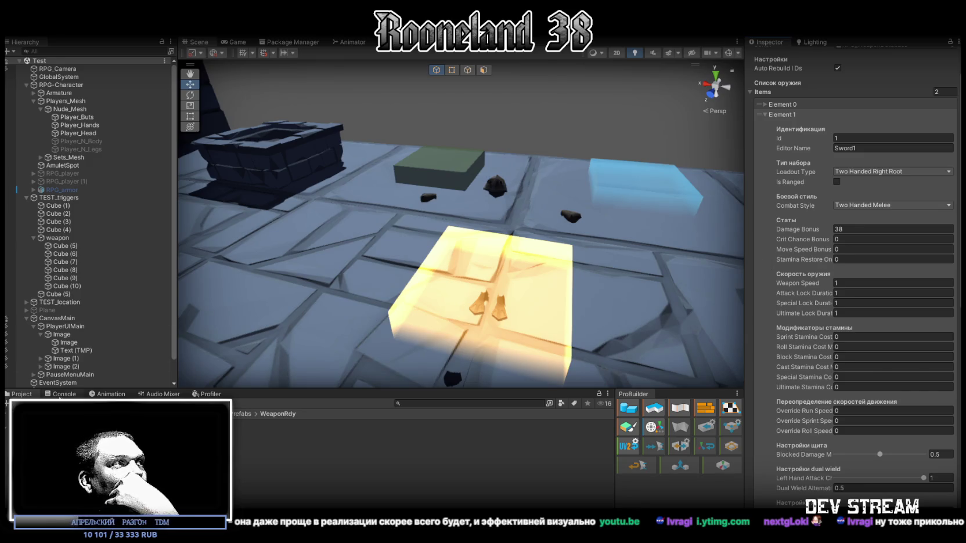
left_click(145, 423)
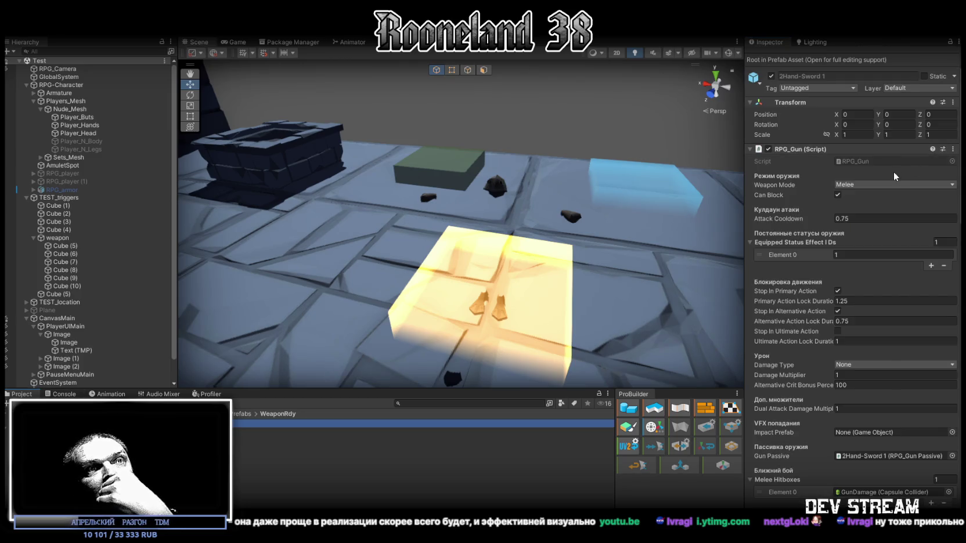
scroll(890, 172, "down", 6)
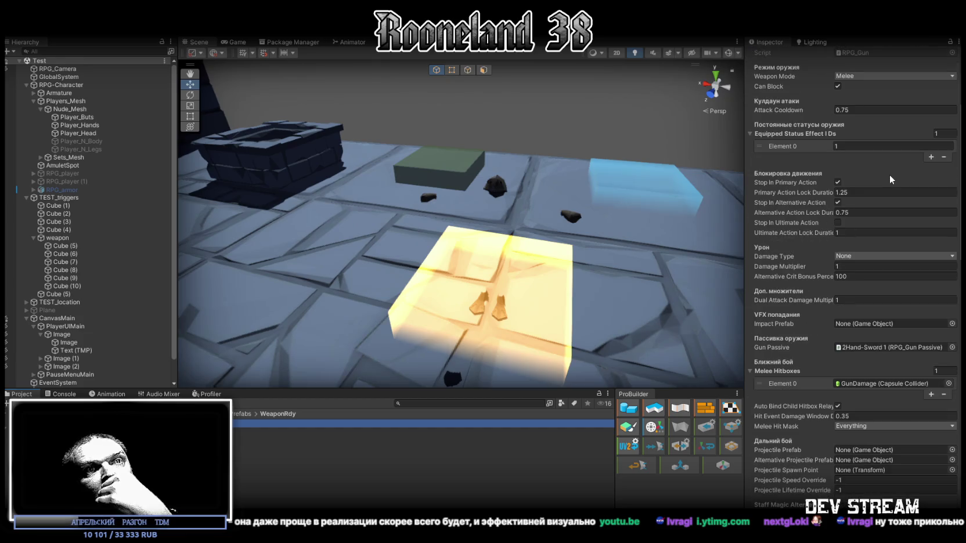
scroll(889, 175, "down", 6)
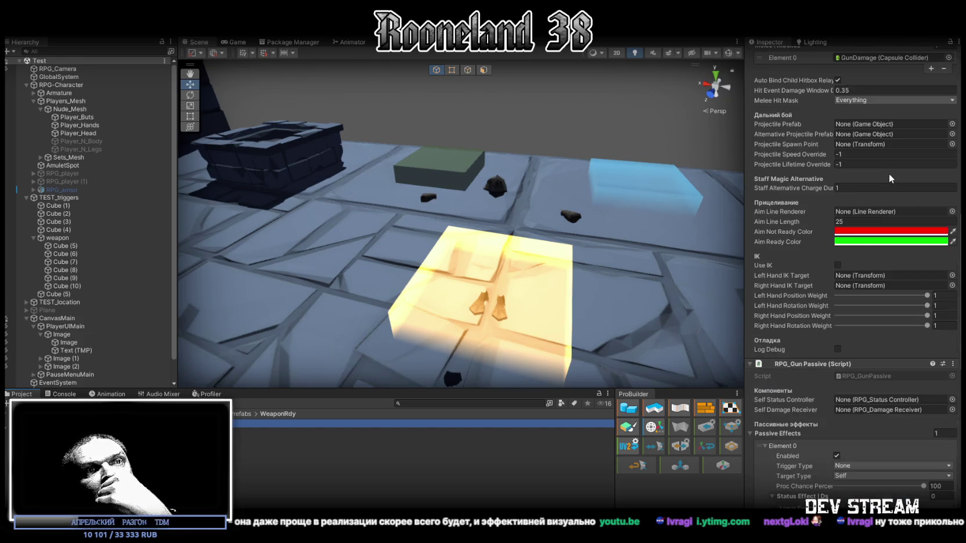
scroll(889, 173, "down", 2)
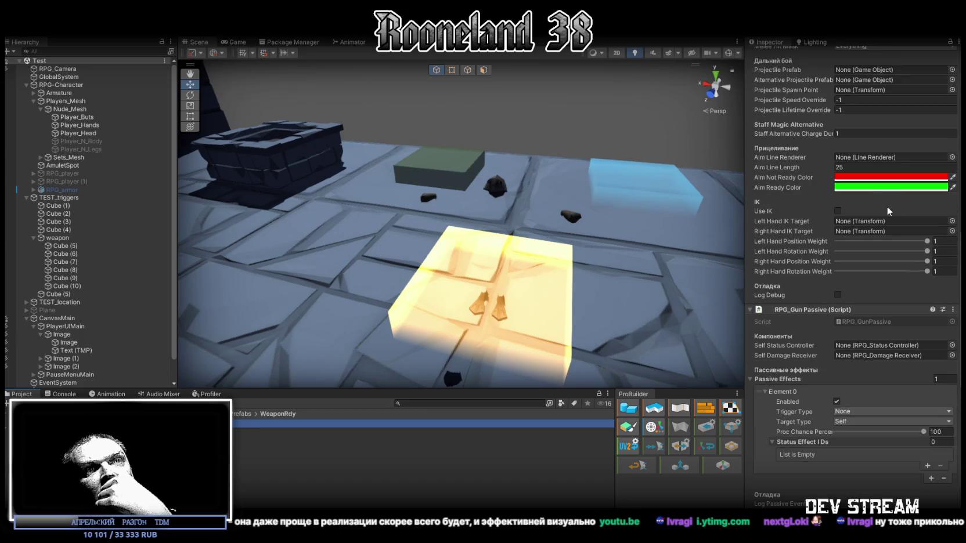
scroll(909, 261, "down", 2)
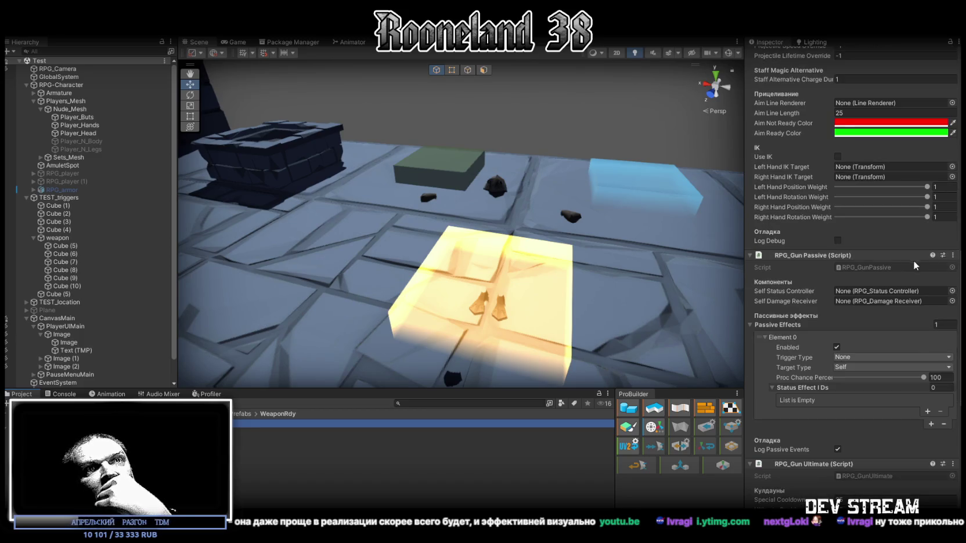
scroll(901, 282, "down", 2)
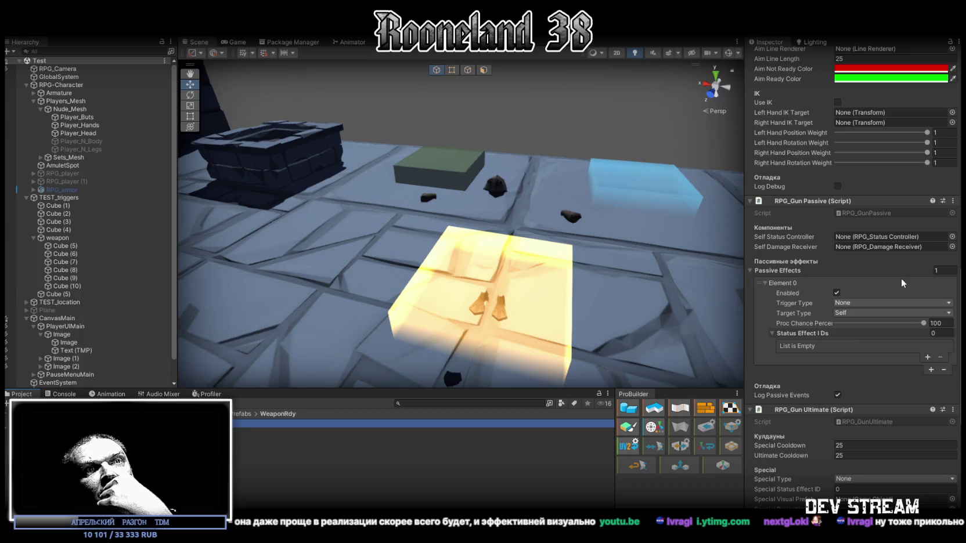
scroll(901, 283, "down", 2)
scroll(901, 277, "down", 2)
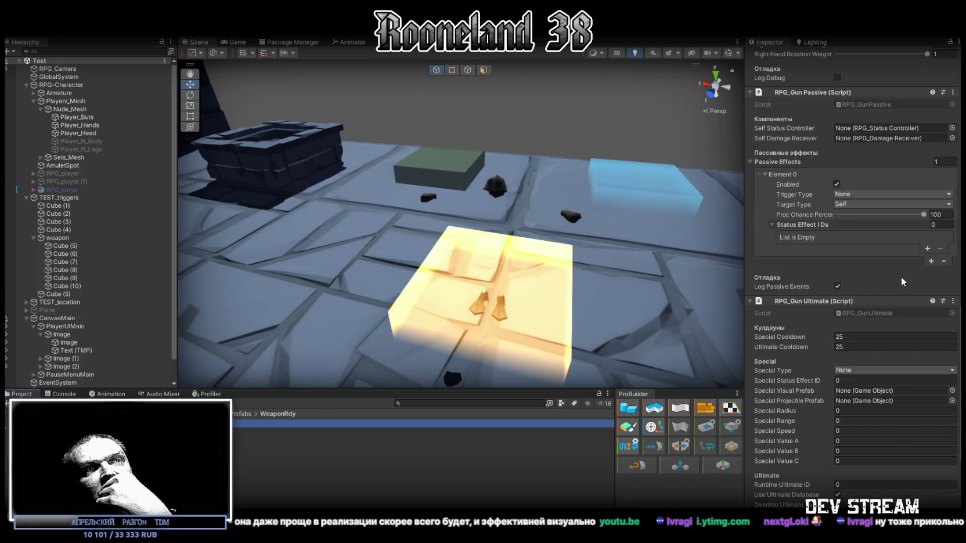
scroll(833, 330, "down", 5)
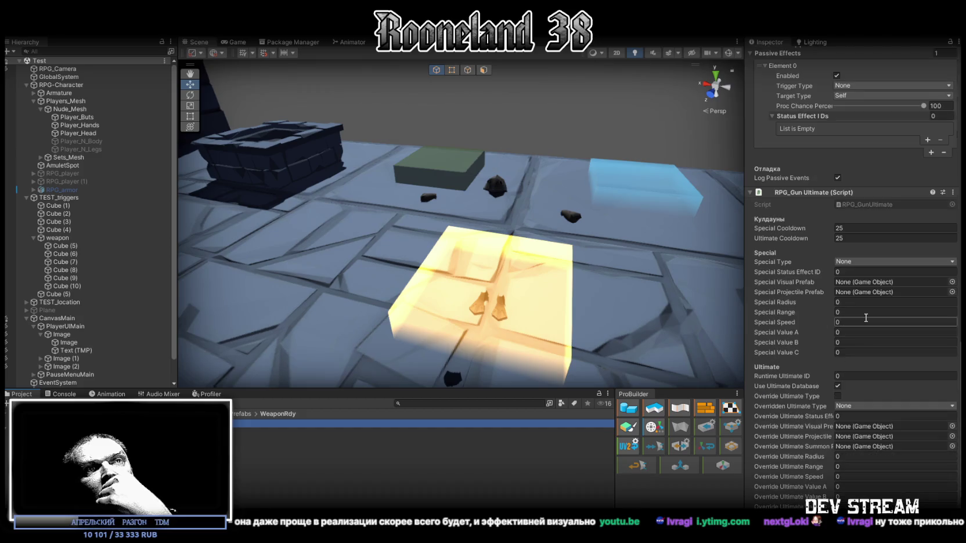
scroll(870, 314, "up", 15)
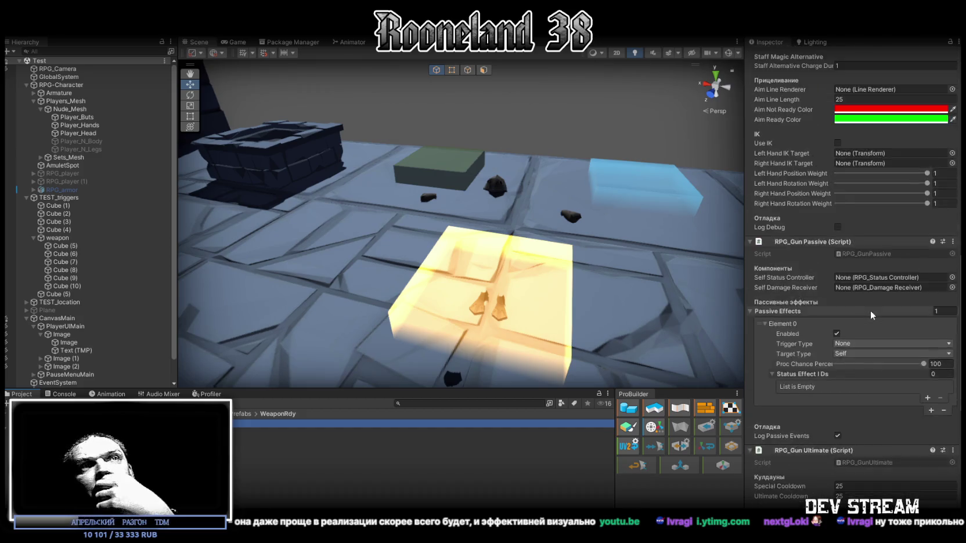
scroll(871, 312, "up", 4)
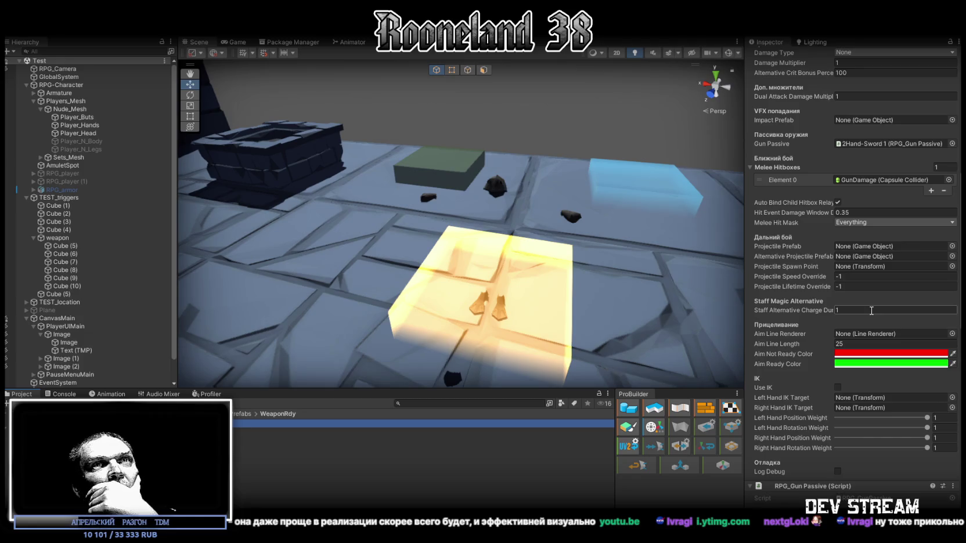
scroll(872, 310, "up", 3)
scroll(871, 310, "up", 3)
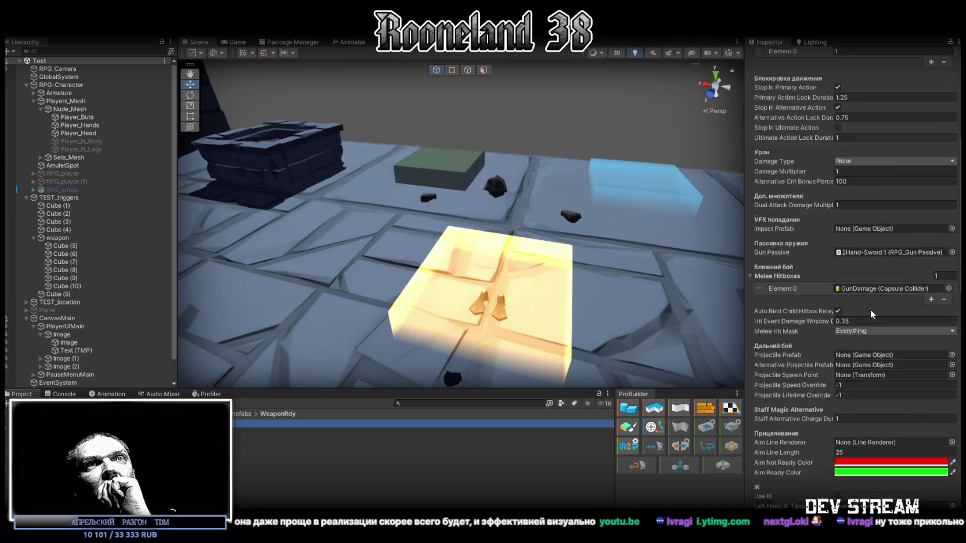
scroll(871, 307, "up", 5)
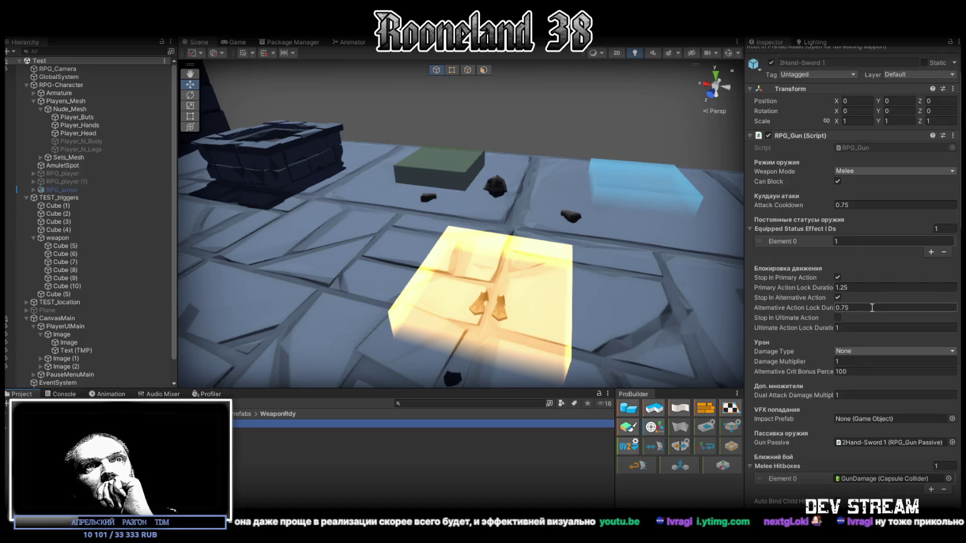
scroll(901, 275, "down", 1)
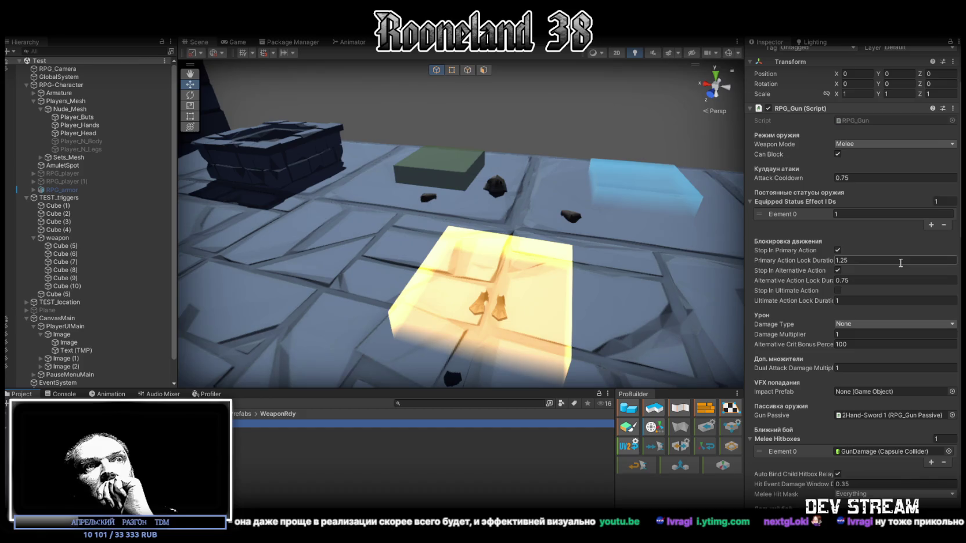
scroll(901, 262, "down", 2)
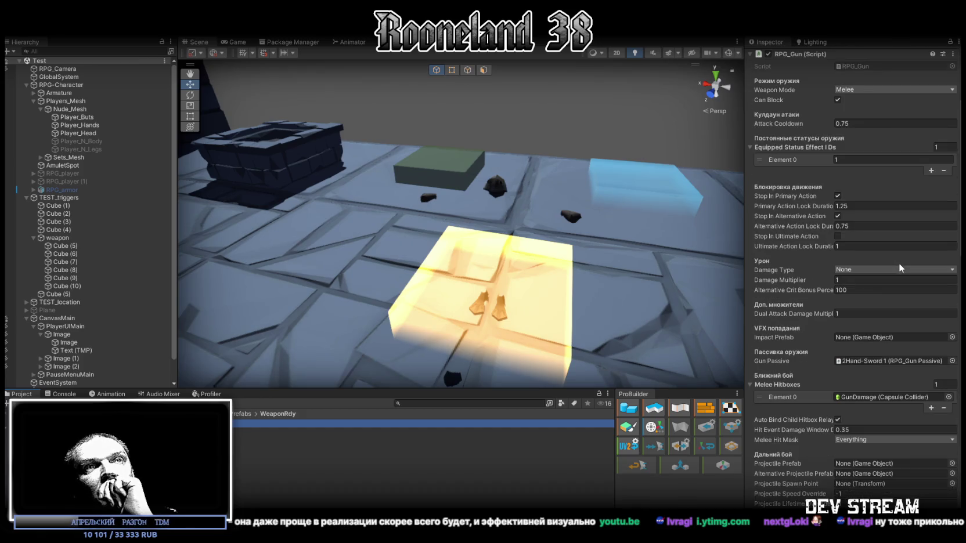
scroll(899, 262, "down", 2)
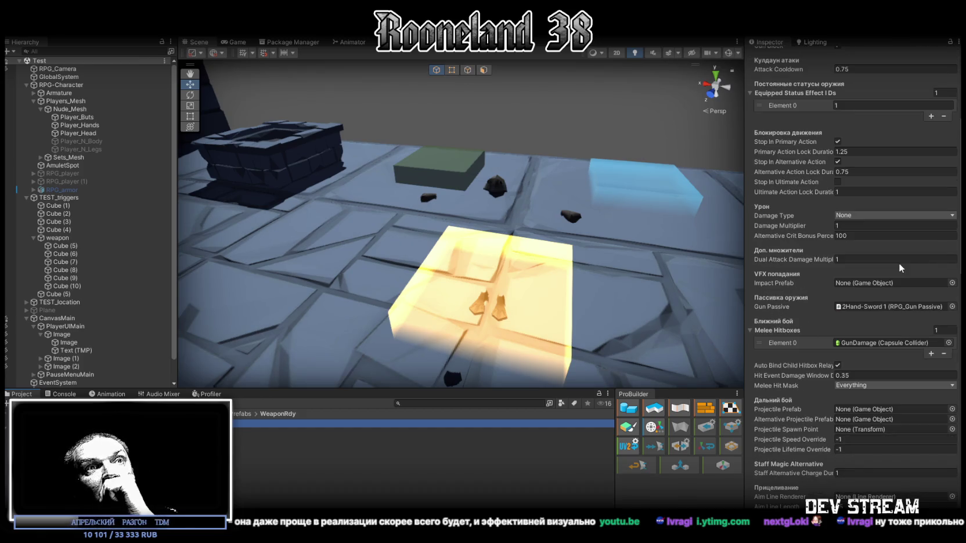
scroll(899, 262, "down", 3)
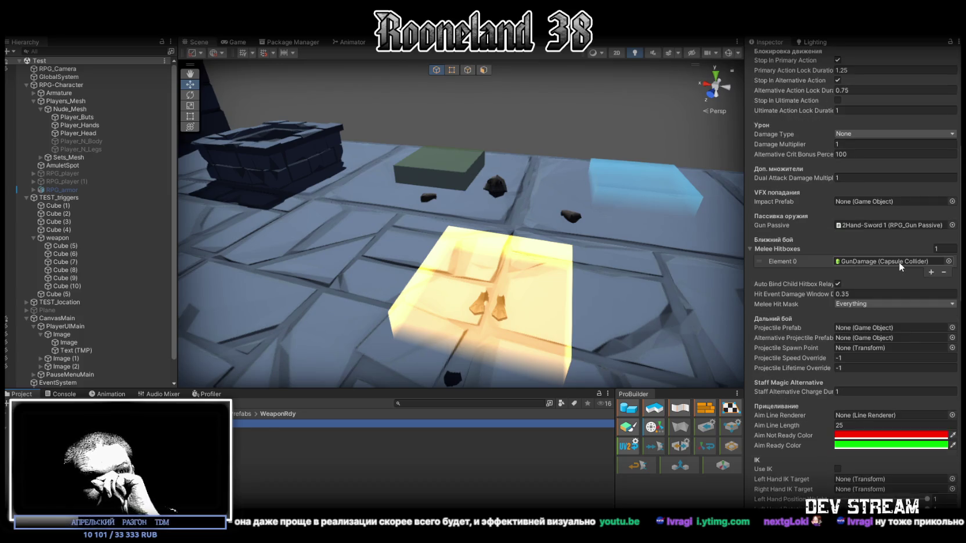
scroll(900, 266, "down", 7)
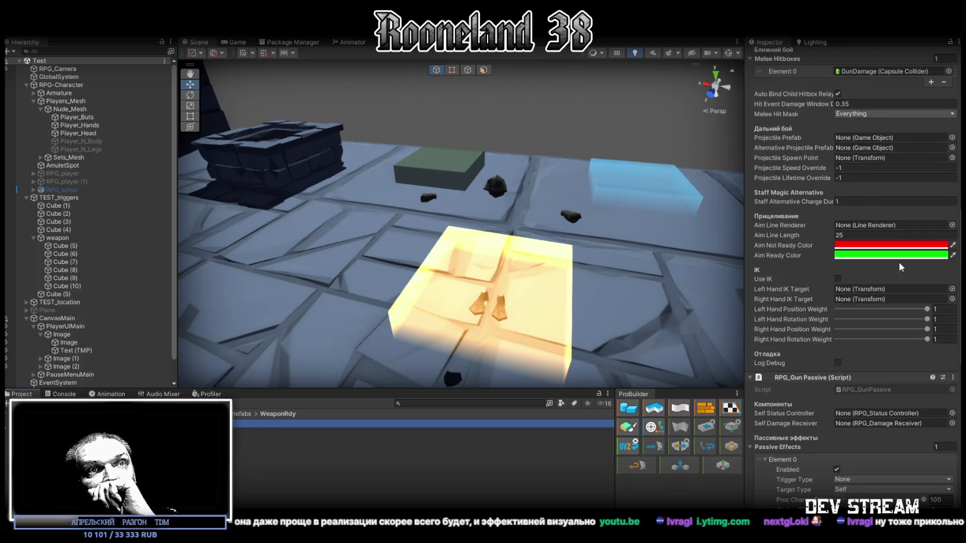
scroll(899, 262, "down", 6)
scroll(899, 262, "down", 2)
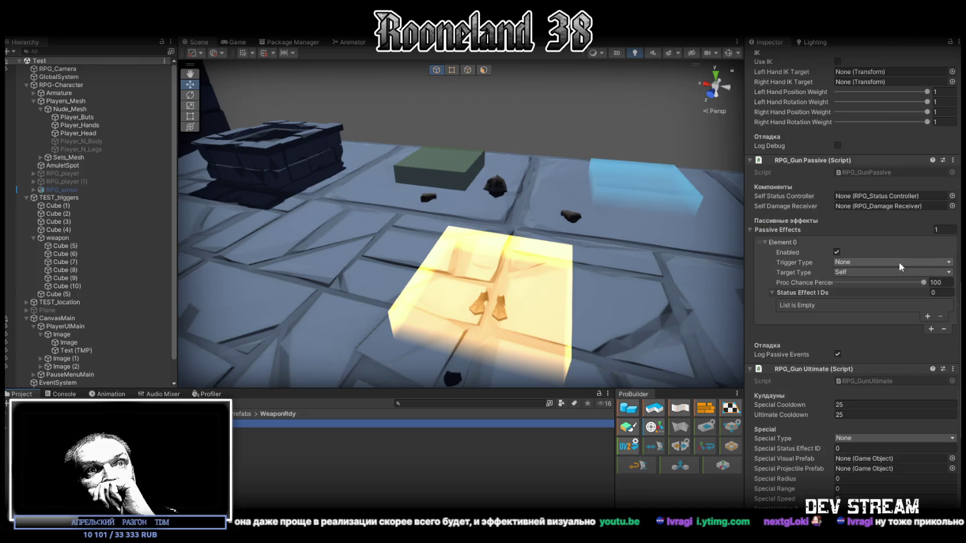
scroll(898, 261, "down", 4)
scroll(901, 260, "up", 10)
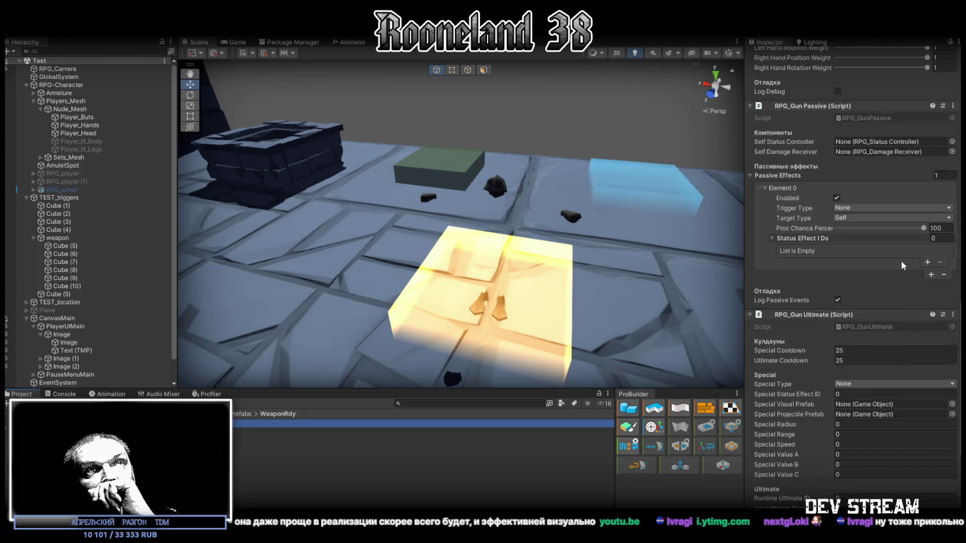
scroll(903, 259, "up", 15)
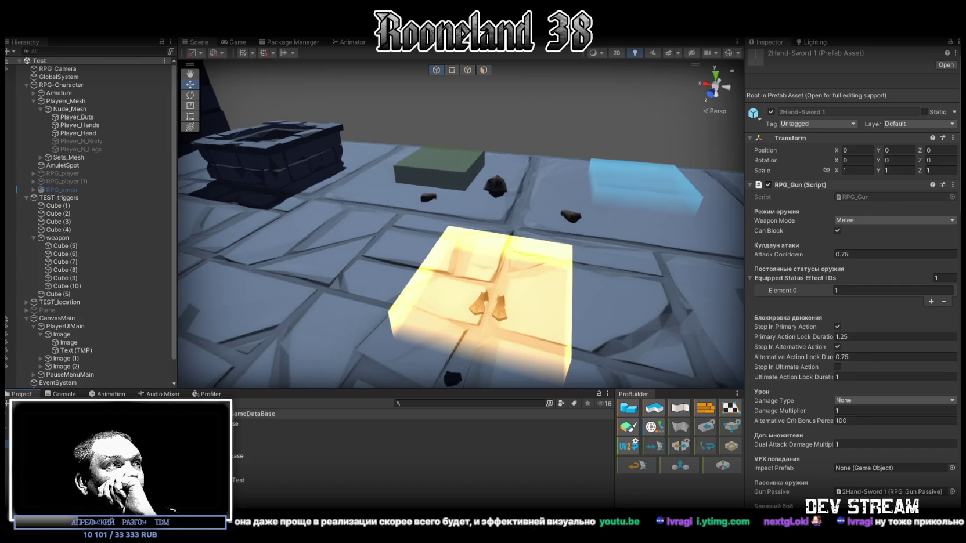
Review the Weapon Database's Sword1 entry: Damage Bonus 38, two-handed melee, 2Hand-Sword 1 right-hand prefab
left_click(264, 472)
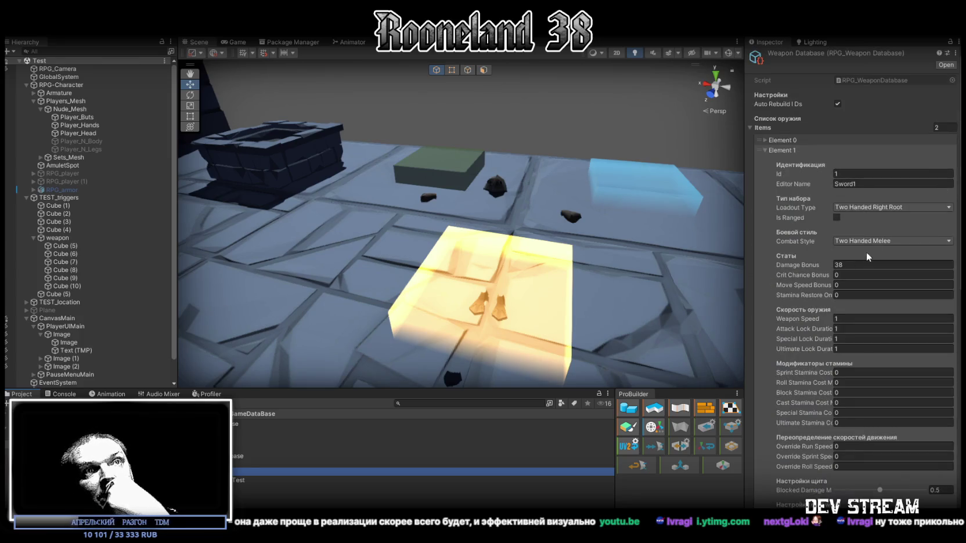
scroll(866, 252, "down", 3)
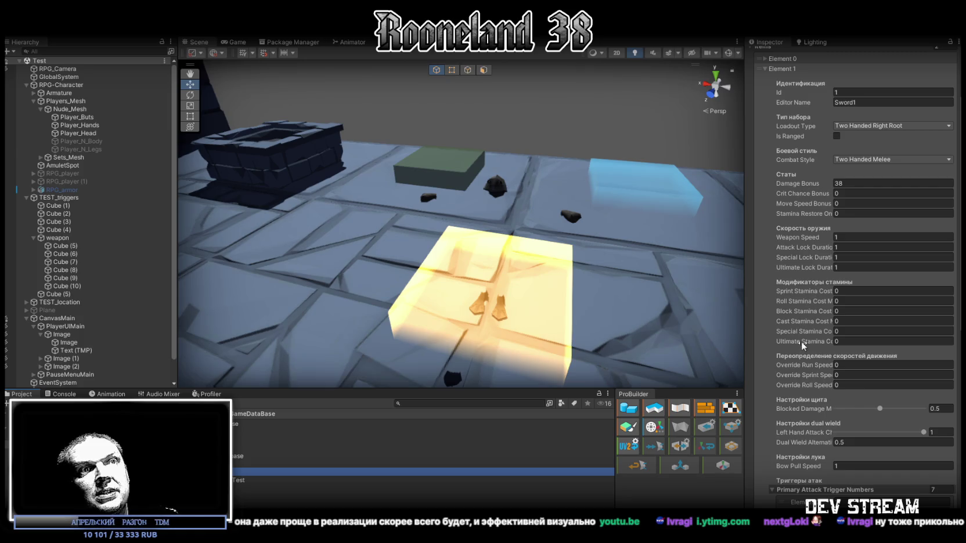
scroll(806, 331, "up", 3)
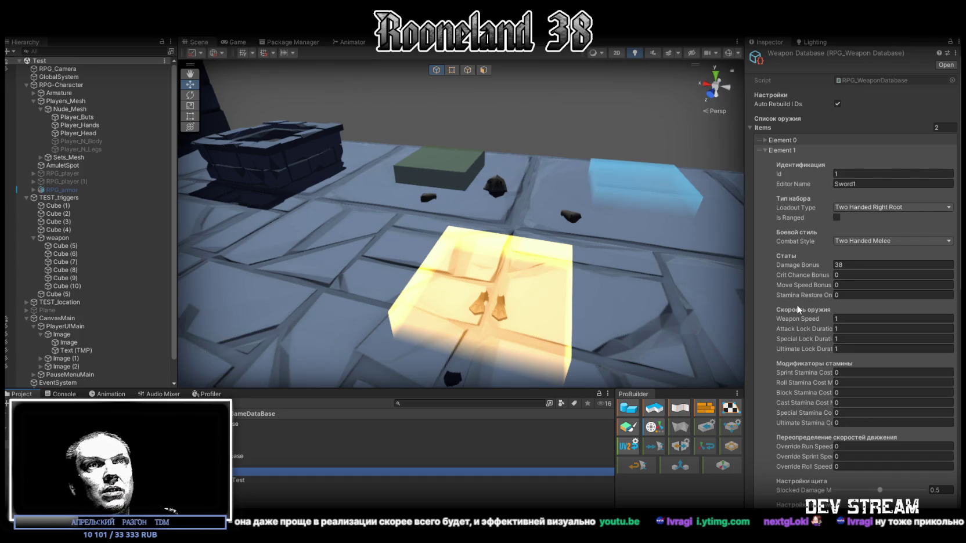
scroll(810, 327, "down", 3)
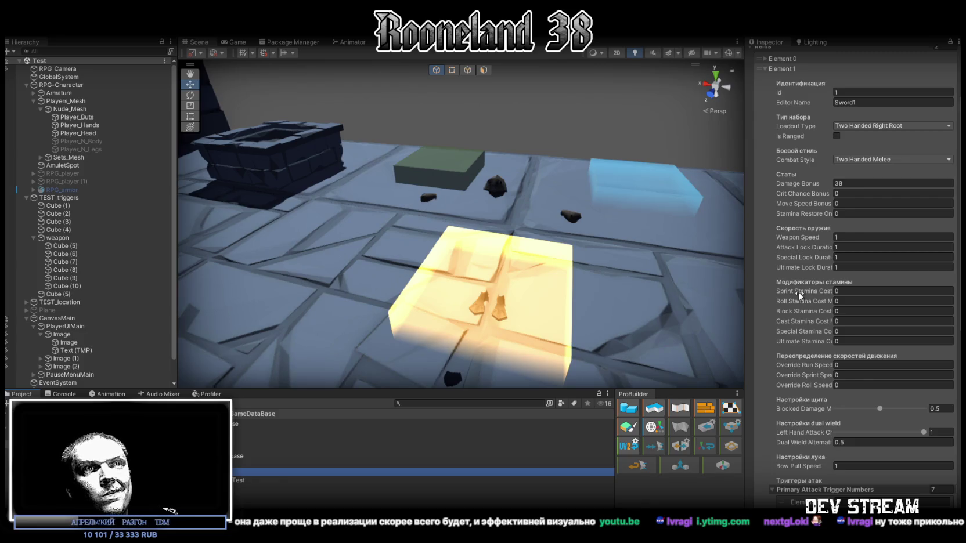
scroll(799, 294, "down", 1)
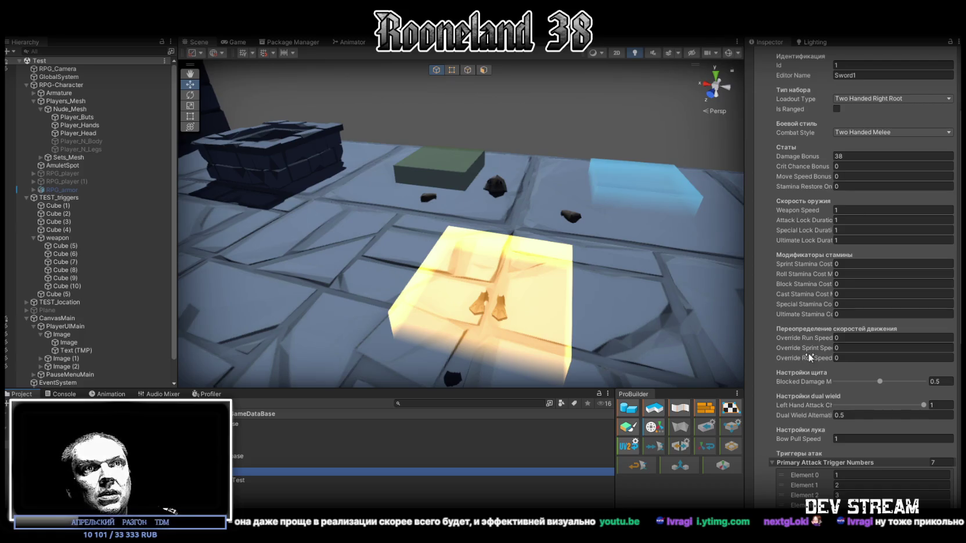
scroll(808, 353, "down", 6)
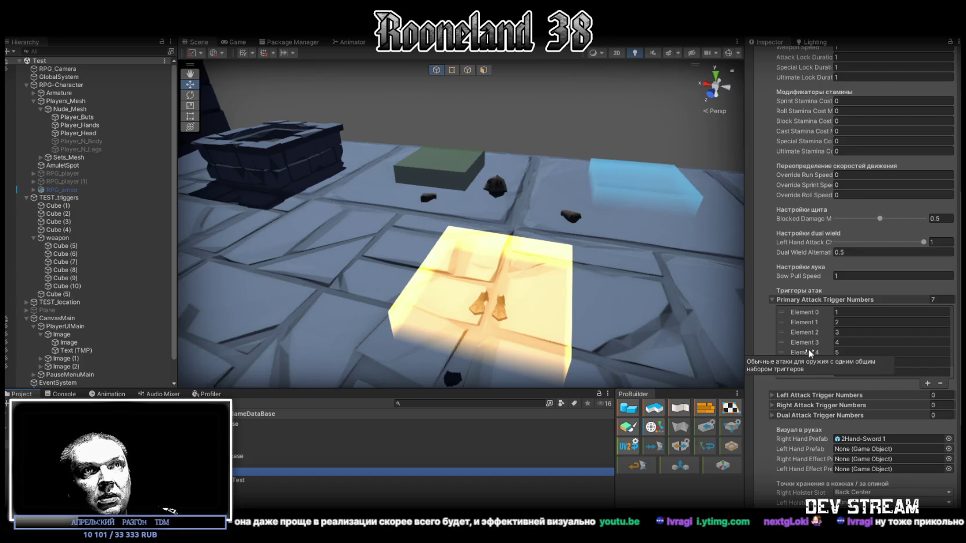
scroll(808, 349, "down", 6)
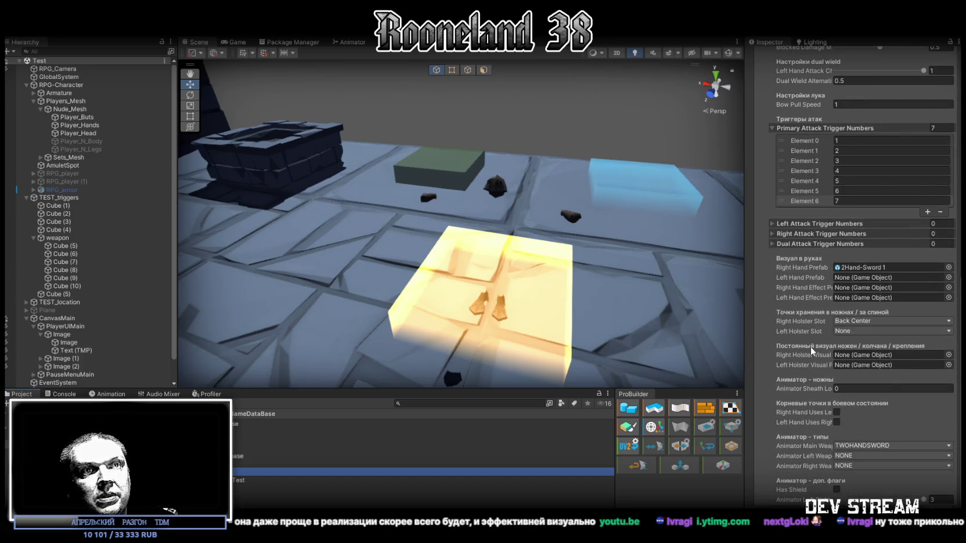
scroll(811, 345, "up", 15)
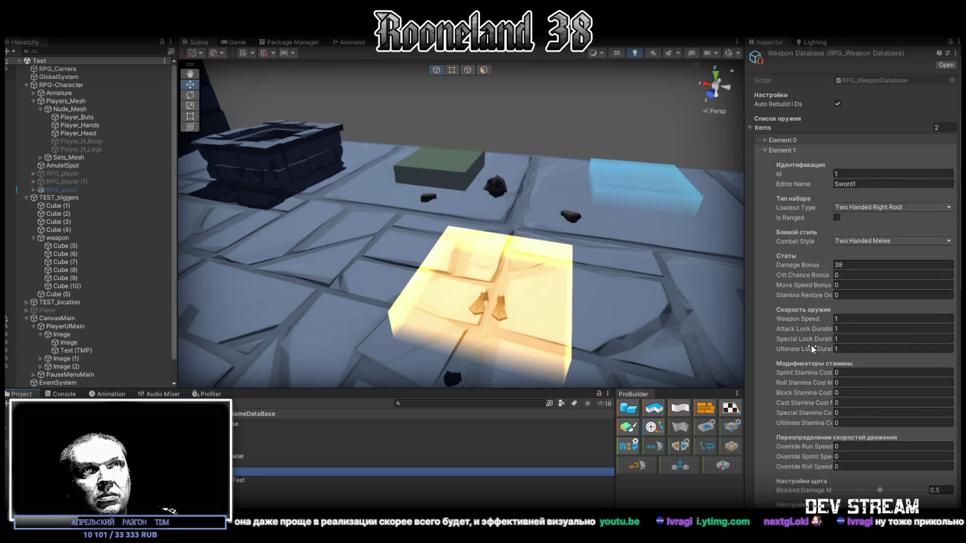
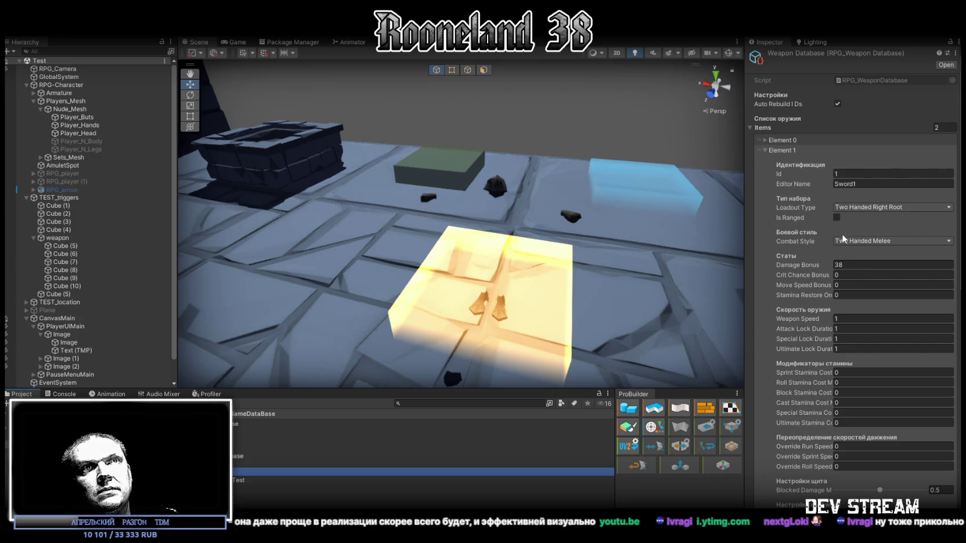
Set Sword1's Ultimate, Special and Attack Lock Duration values to 0 in the weapon database
scroll(846, 241, "down", 5)
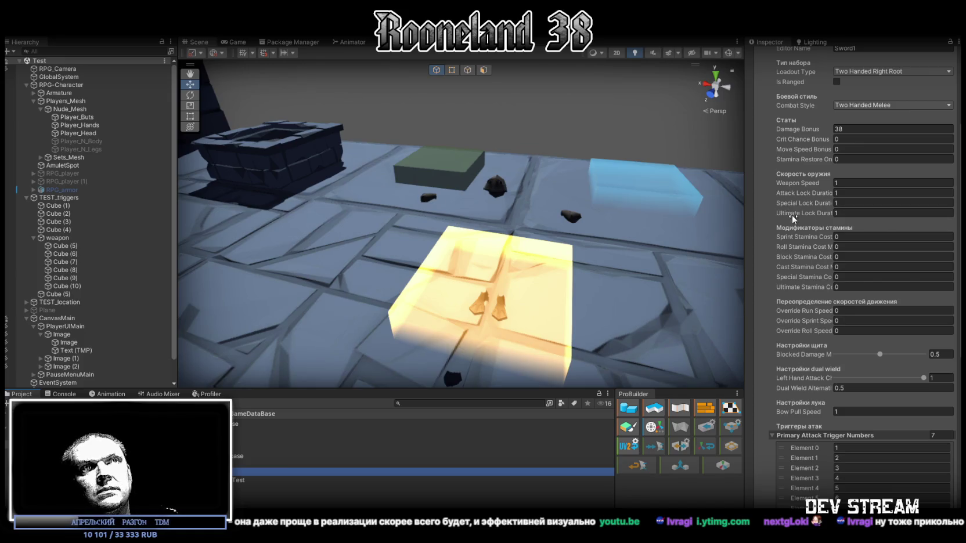
left_click(842, 213)
type("0")
left_click(850, 203)
type("0")
left_click(851, 193)
type("0")
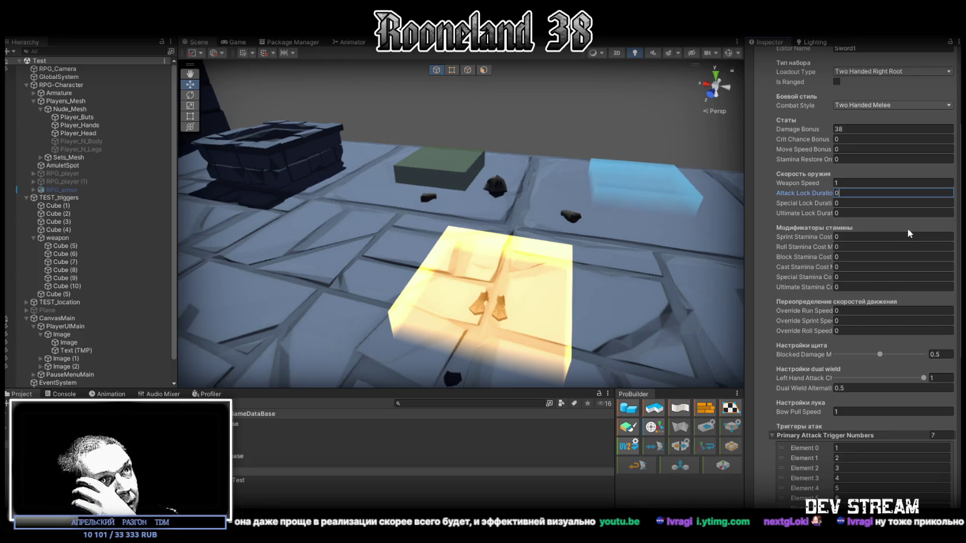
scroll(908, 230, "down", 5)
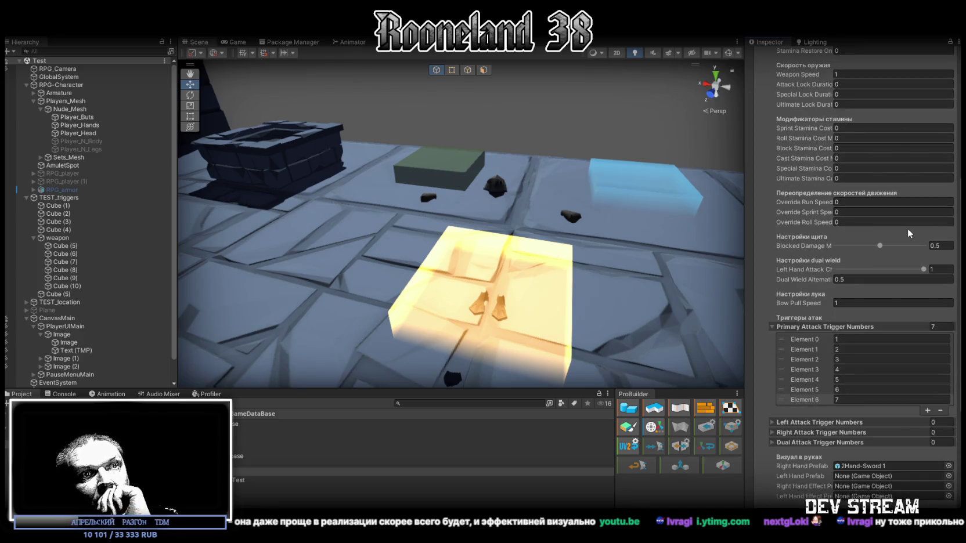
Select RPG-Character and collapse its Animation Handler and Combat Alternative Resolver components
left_click(81, 85)
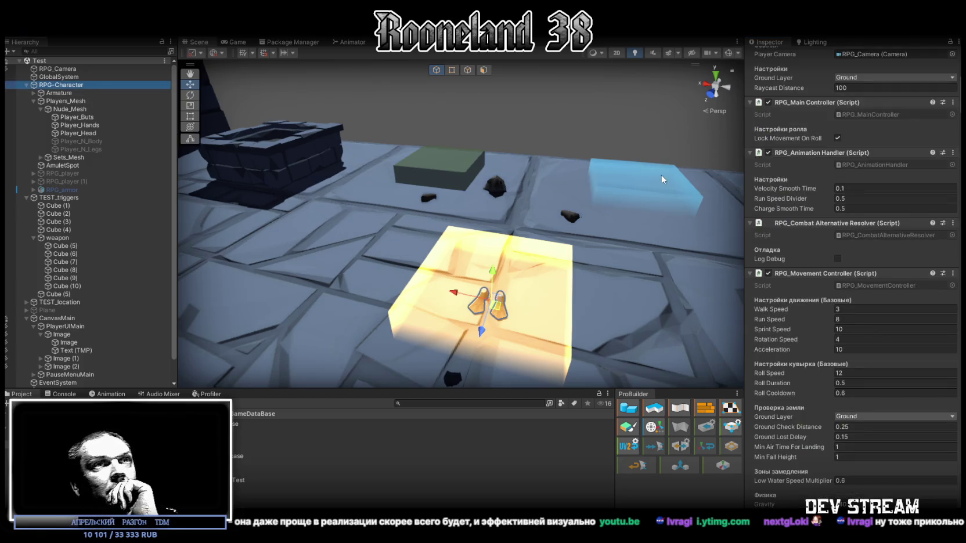
left_click(750, 153)
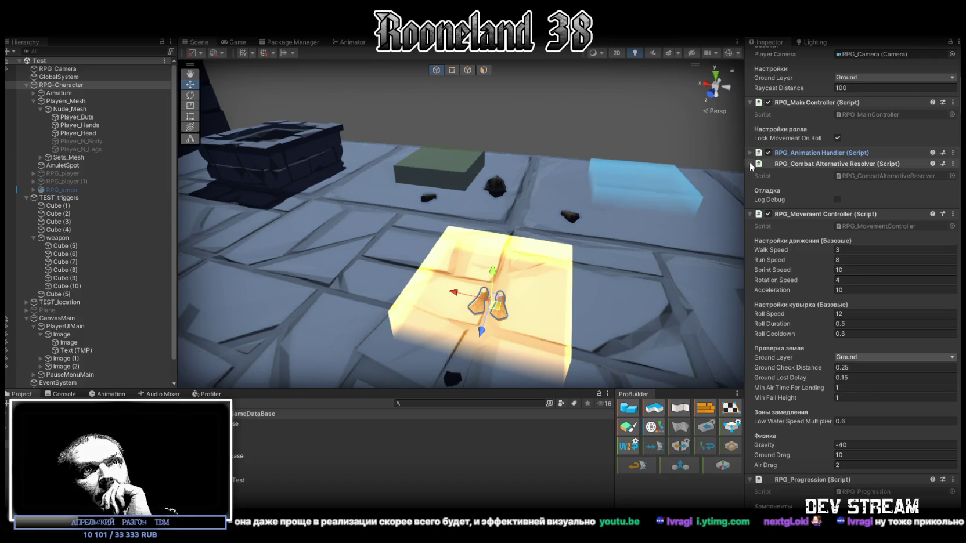
left_click(750, 163)
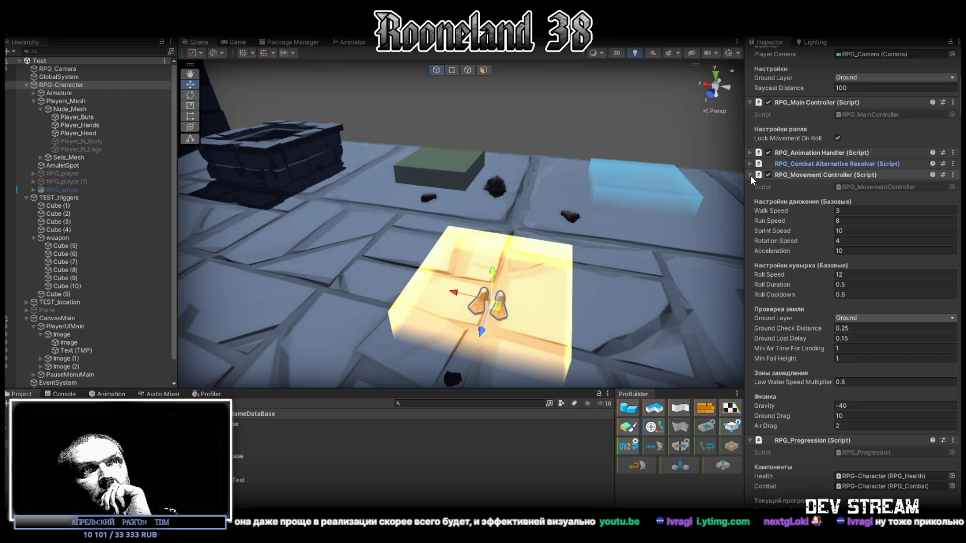
left_click(749, 165)
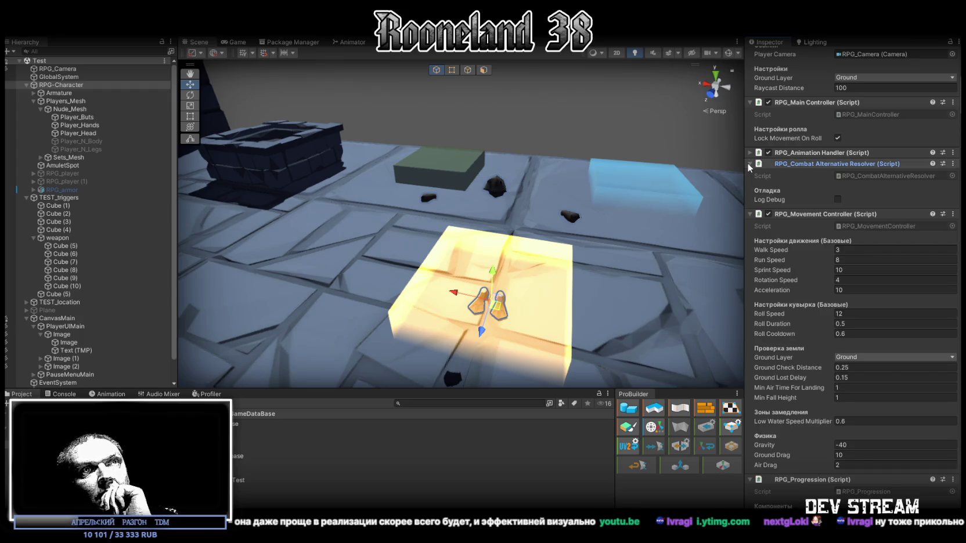
left_click(750, 164)
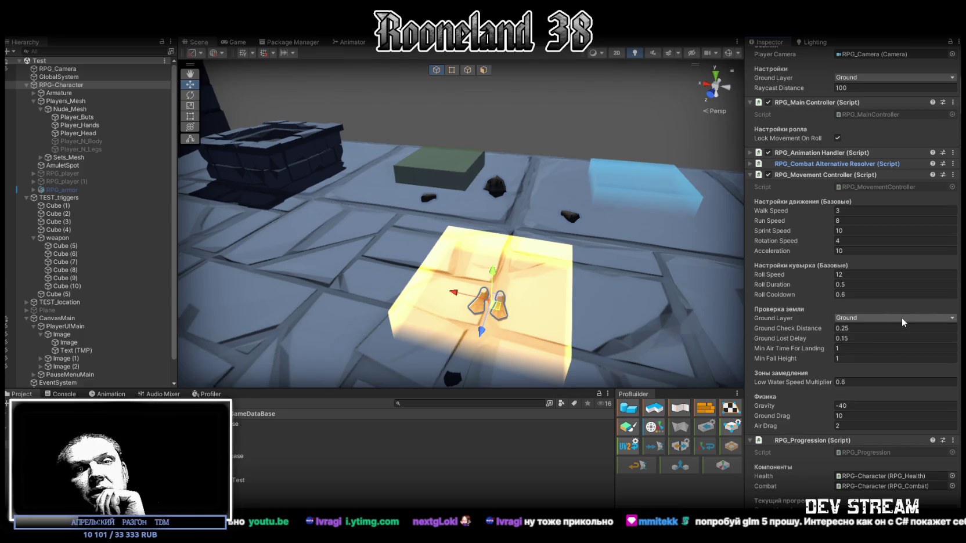
Scroll down the RPG-Character Inspector and collapse the Progression component
scroll(894, 316, "down", 3)
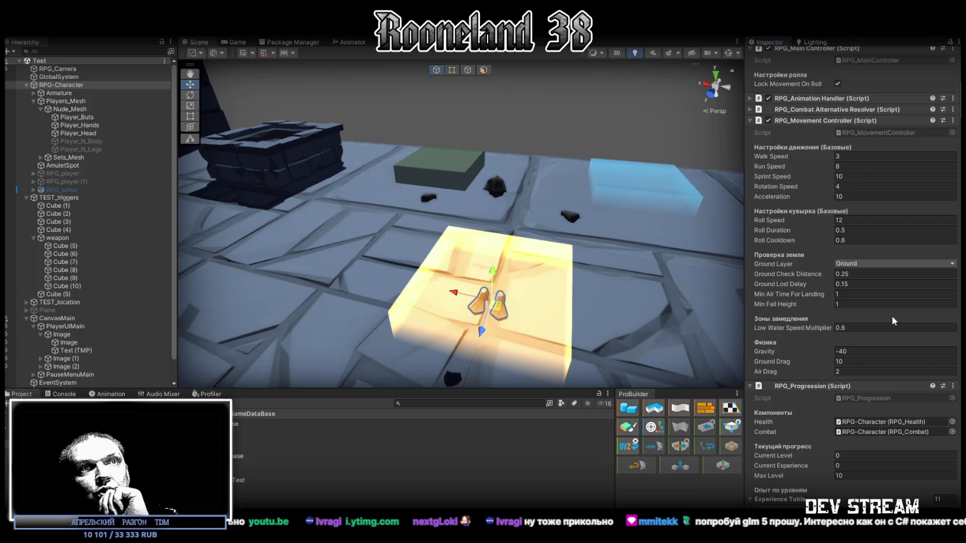
scroll(892, 317, "down", 3)
scroll(891, 318, "down", 4)
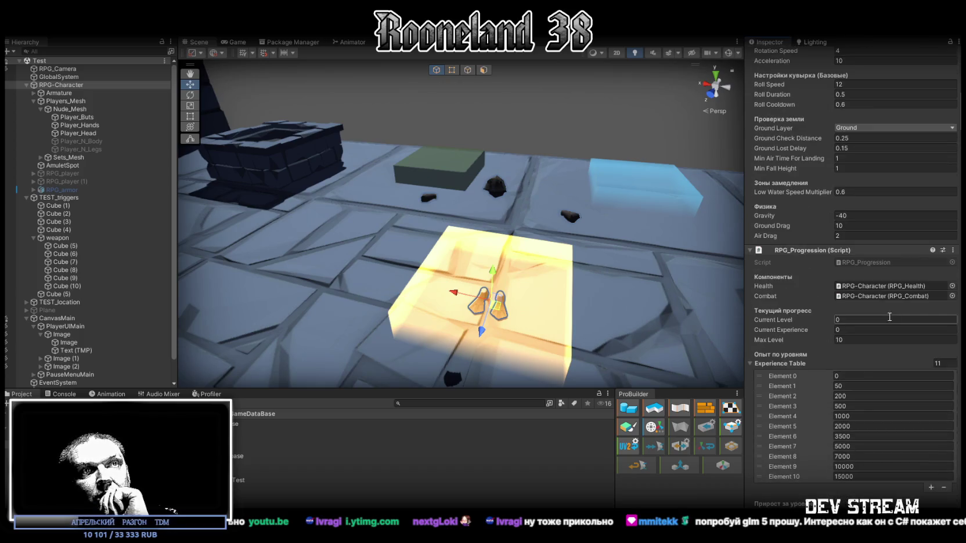
left_click(749, 250)
scroll(803, 265, "up", 5)
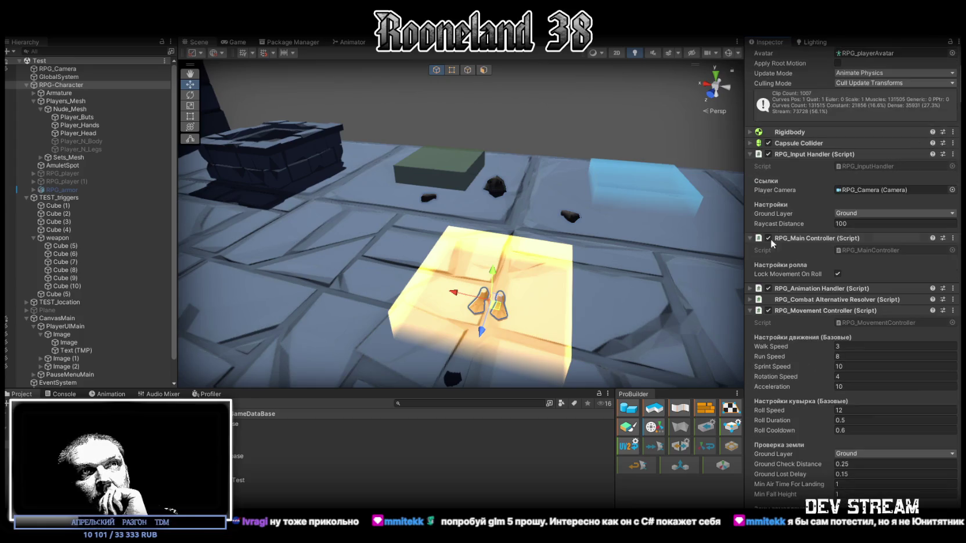
Collapse the Input Handler and Main Controller components, keeping Animation Handler and Combat Alternative Resolver folded
left_click(750, 154)
left_click(749, 166)
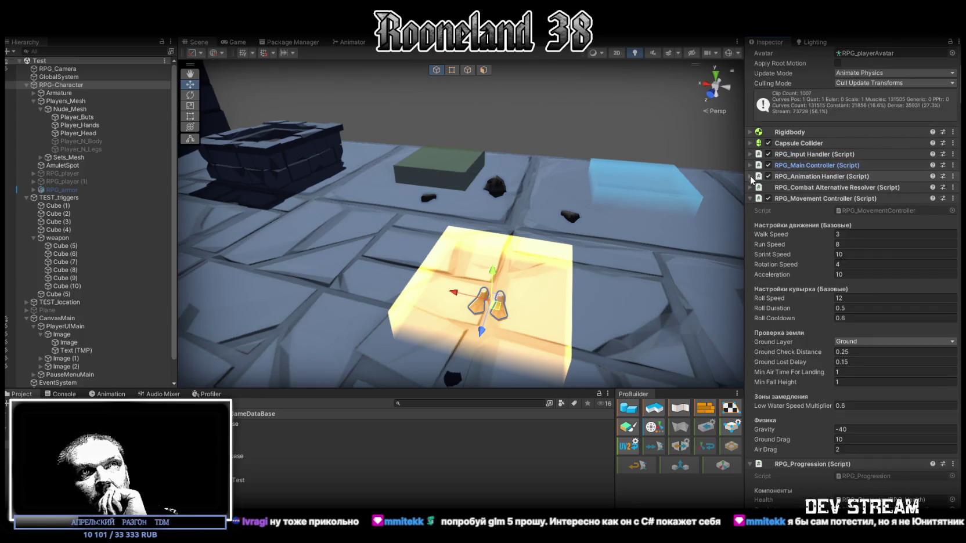
left_click(749, 177)
left_click(749, 176)
left_click(749, 186)
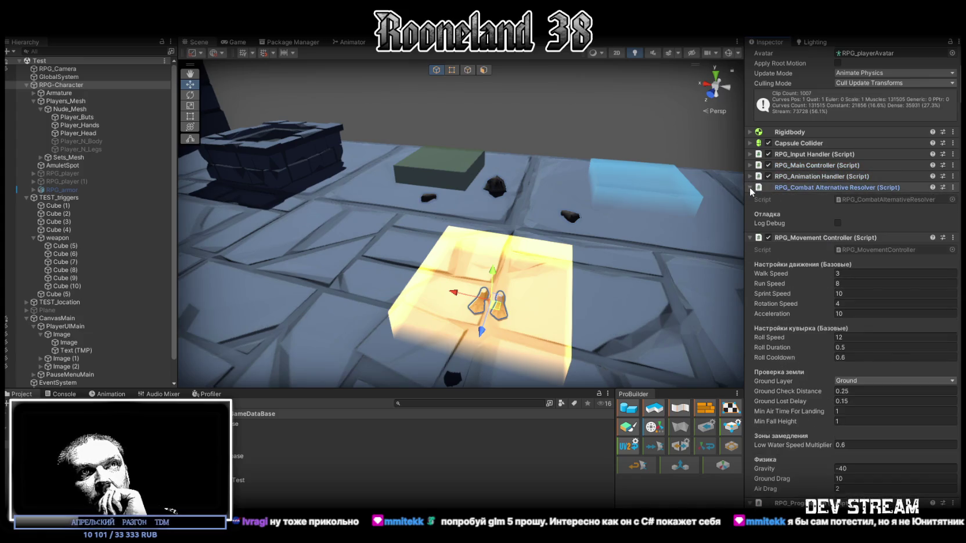
left_click(750, 187)
Collapse Movement Controller and Progression so only RPG_Combat's stamina and combat settings remain open
left_click(750, 198)
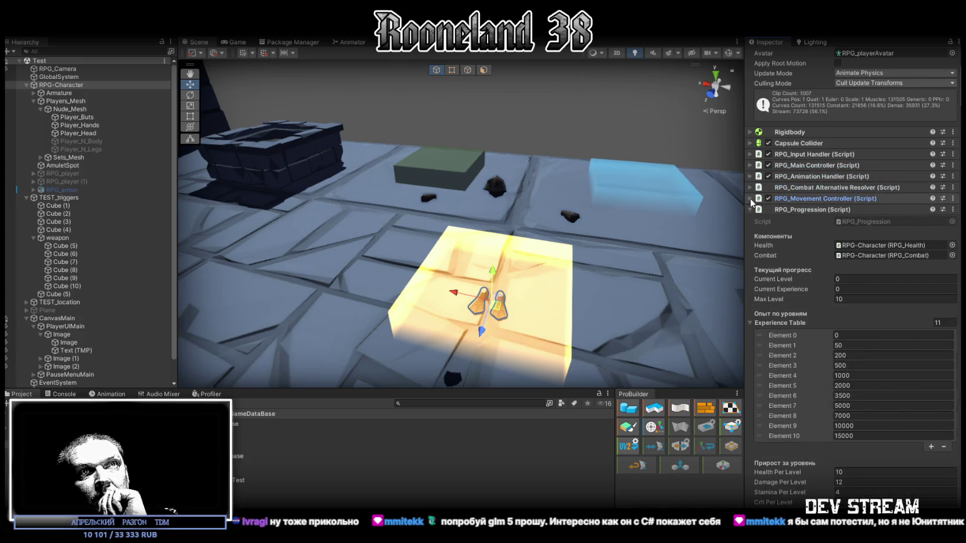
left_click(750, 198)
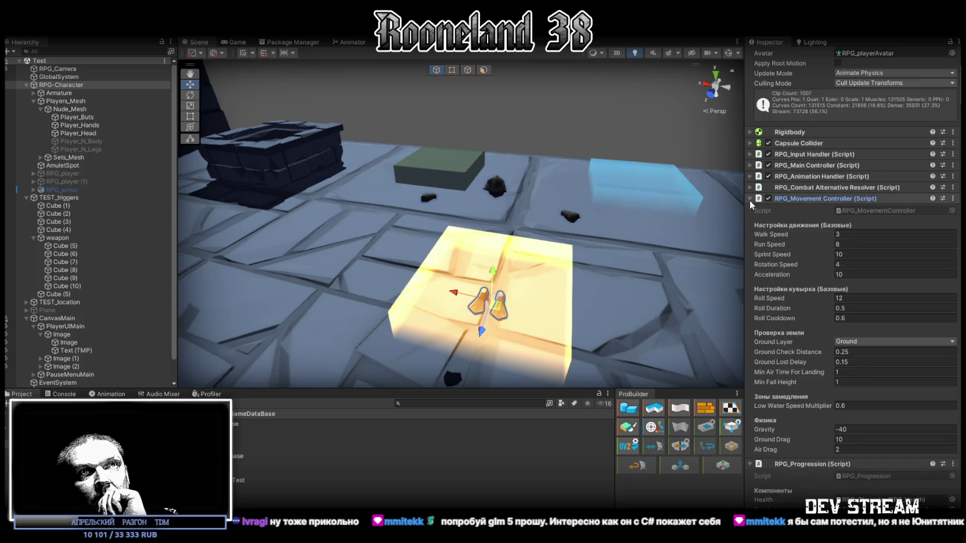
left_click(750, 198)
left_click(750, 198)
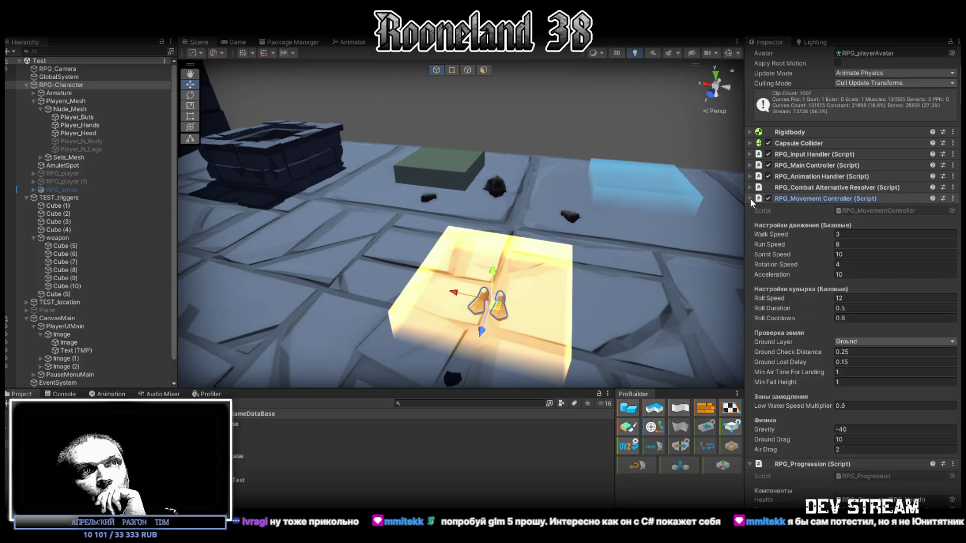
left_click(750, 198)
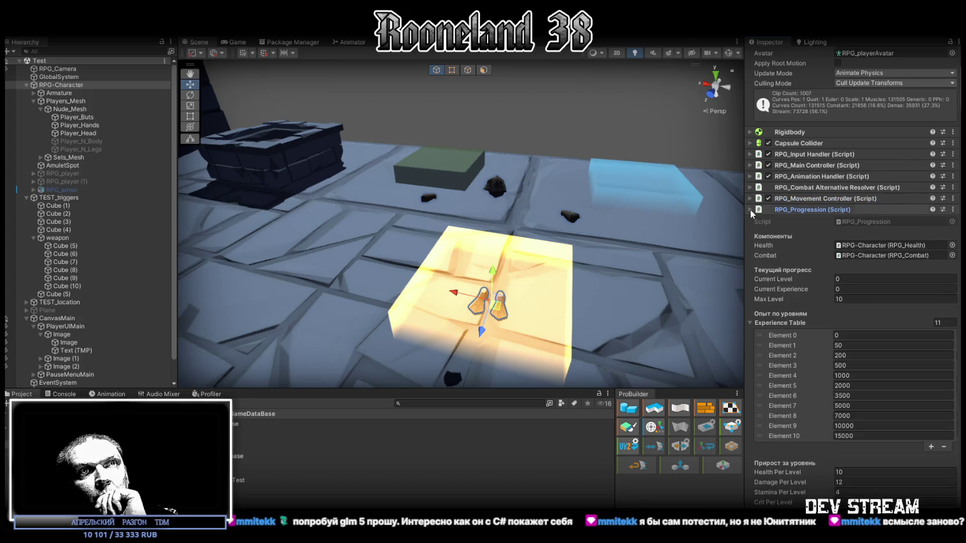
left_click(750, 209)
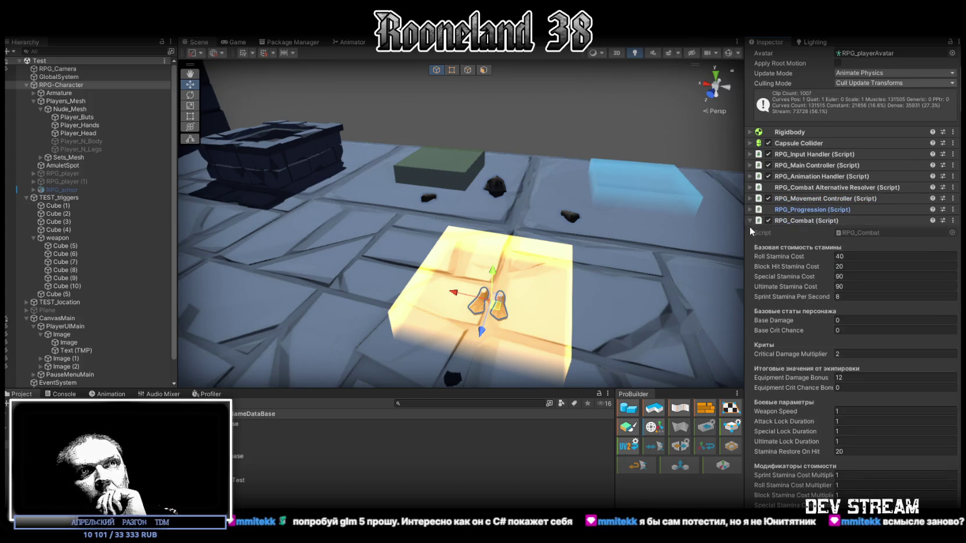
Review RPG_Combat's settings, including the Equipment Damage Bonus and Ultimate Stamina Cost Multiplier fields
scroll(854, 279, "down", 3)
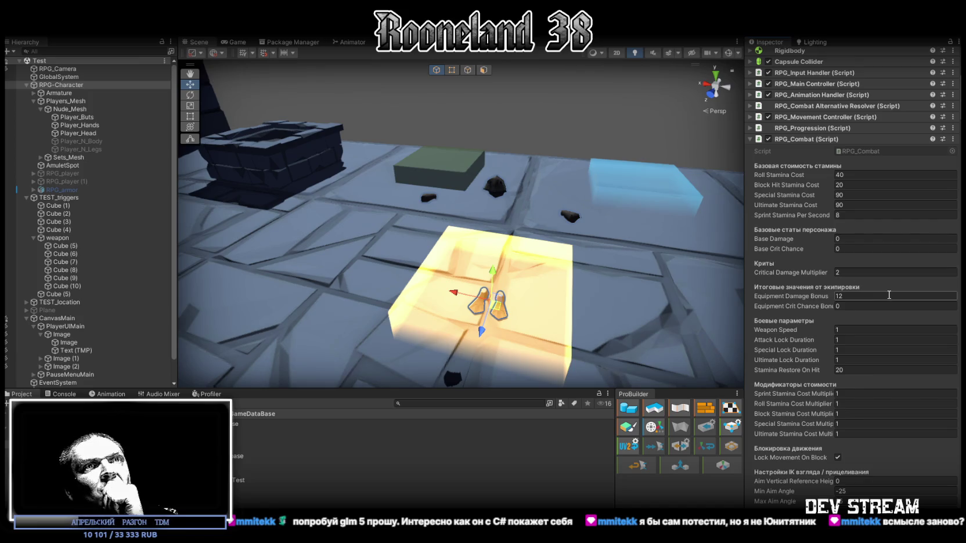
scroll(889, 294, "down", 2)
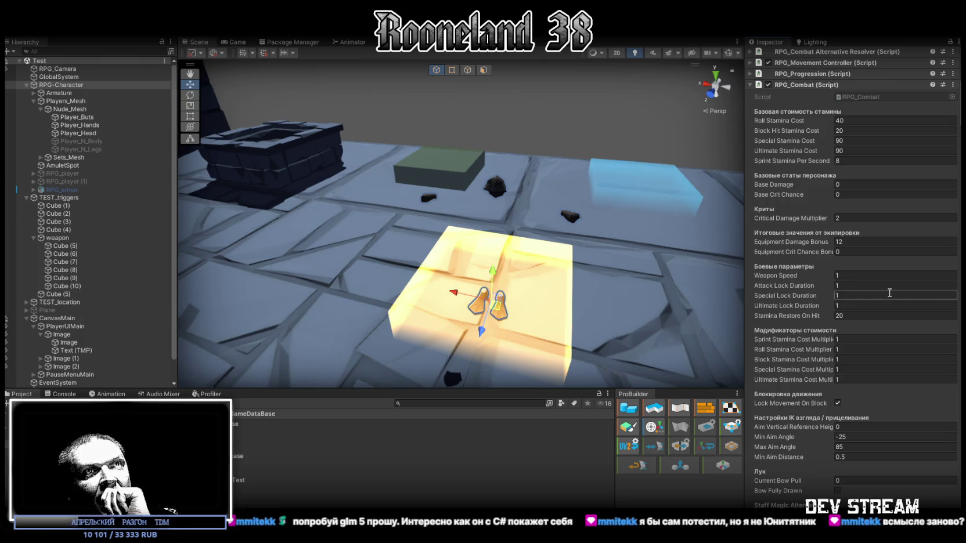
left_click(853, 243)
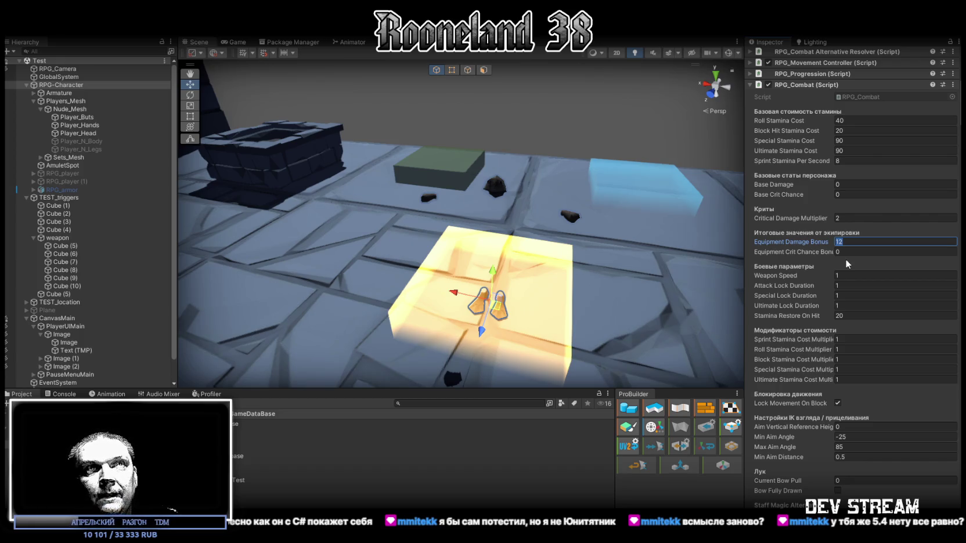
scroll(818, 330, "down", 3)
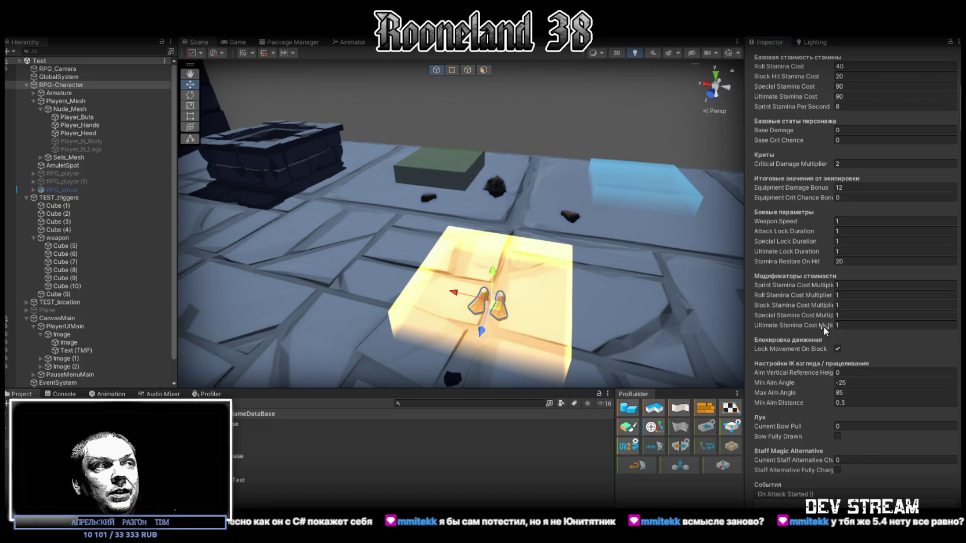
scroll(870, 302, "down", 2)
left_click(870, 301)
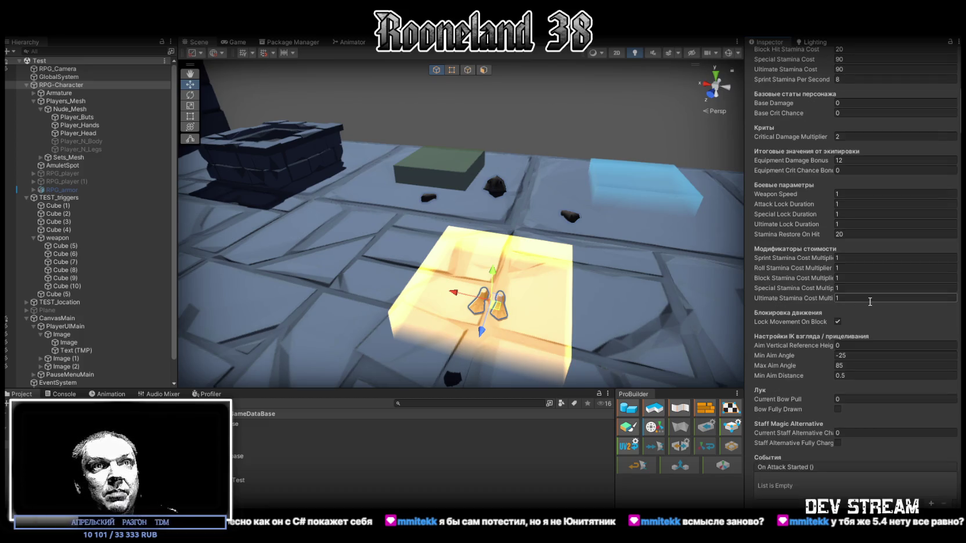
scroll(870, 299, "down", 4)
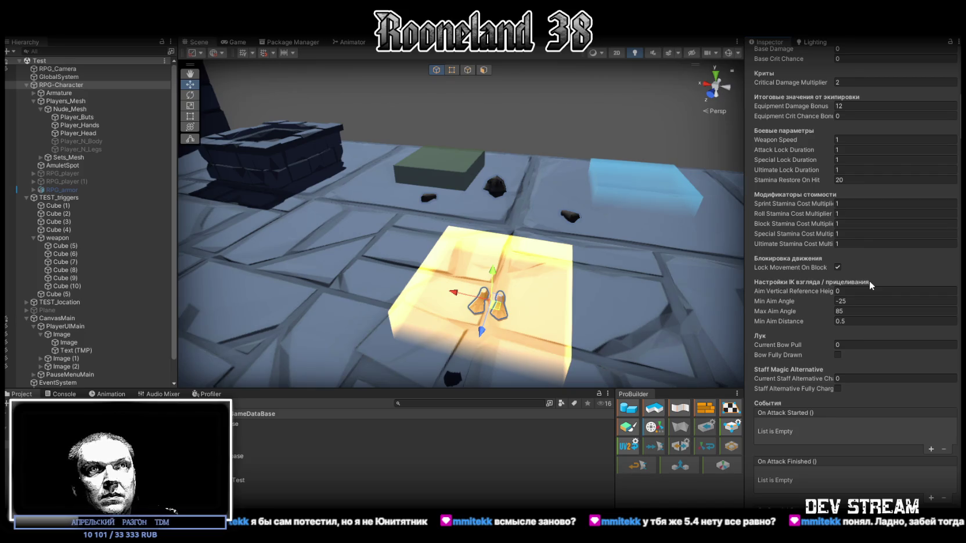
Scroll down to RPG_Damage Receiver (Resistance Multiplier 0.5), then open the Prefabs/WeaponRdy folder
scroll(870, 282, "down", 10)
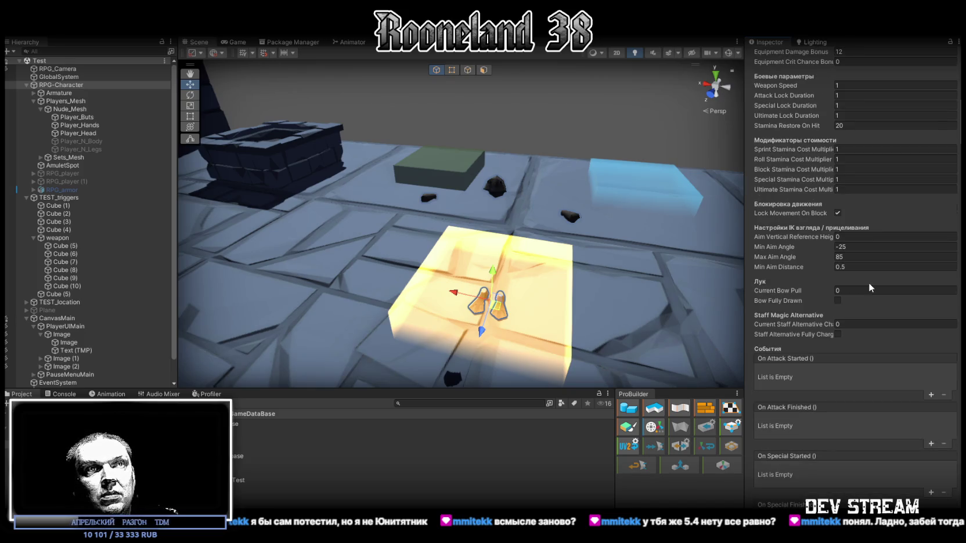
scroll(870, 283, "down", 10)
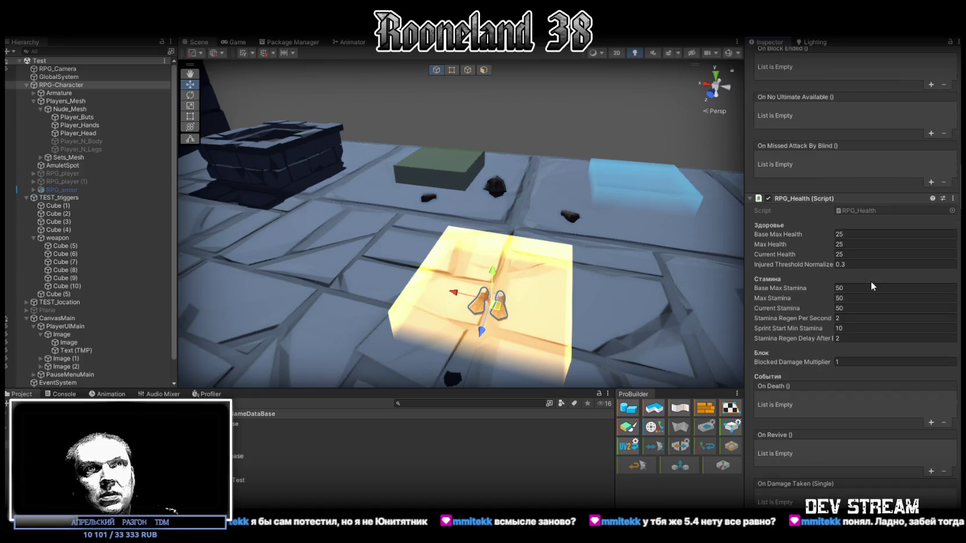
scroll(870, 281, "down", 15)
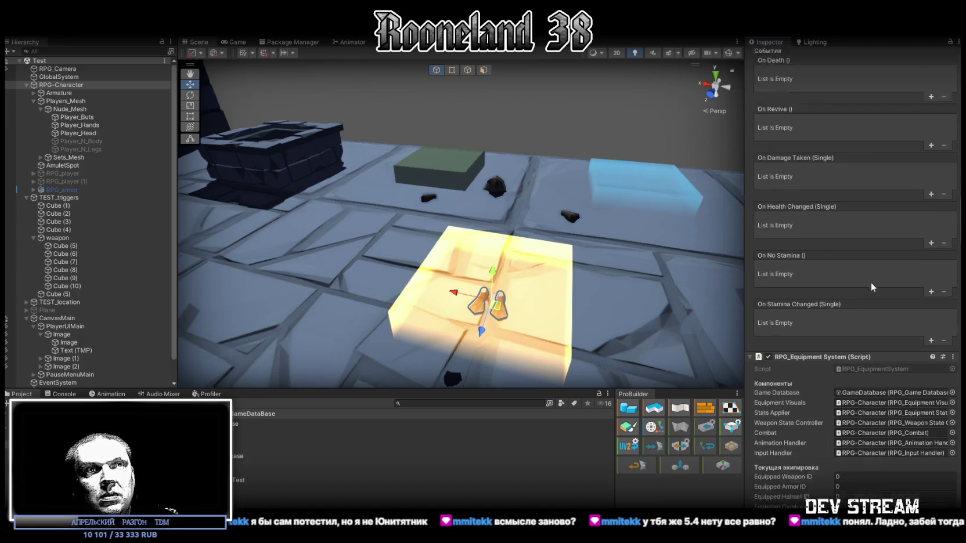
scroll(870, 283, "down", 20)
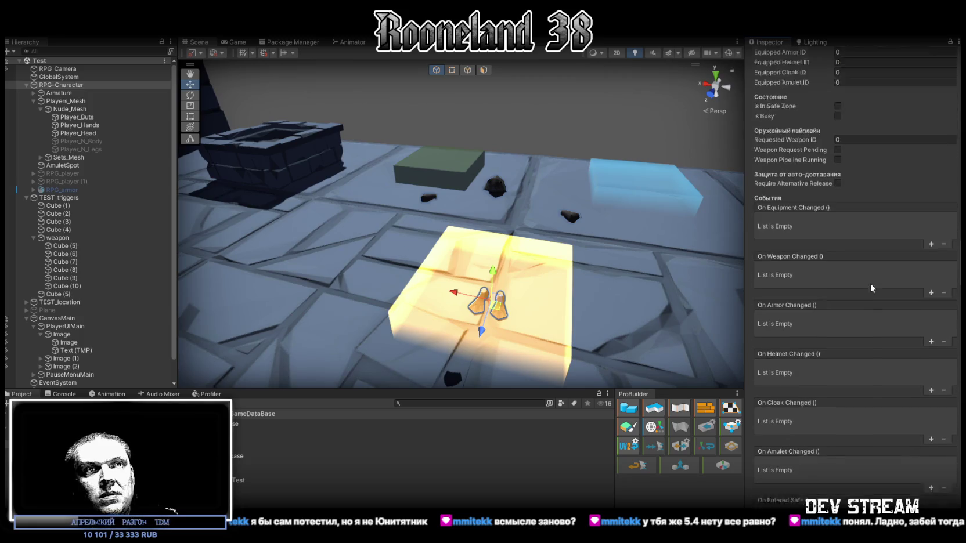
scroll(872, 284, "down", 20)
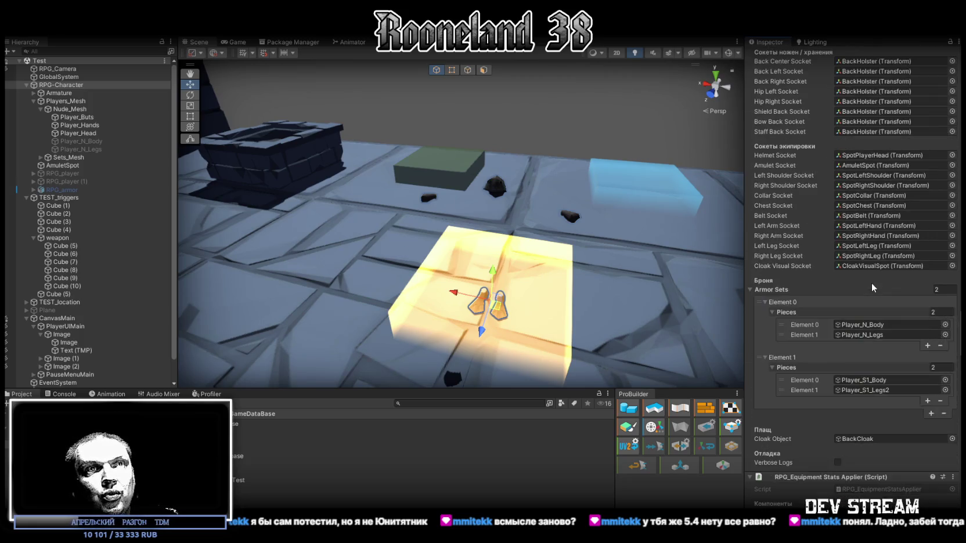
scroll(873, 282, "down", 8)
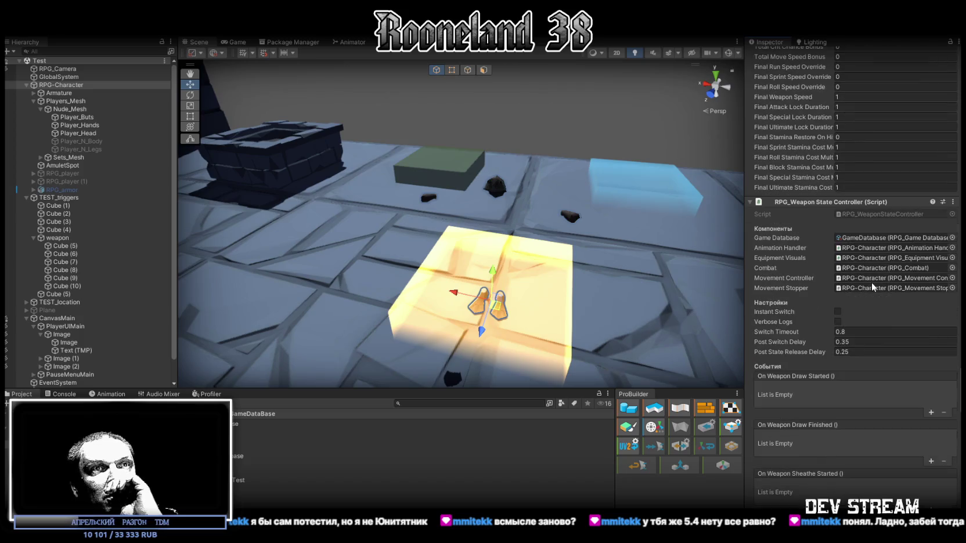
scroll(872, 282, "down", 5)
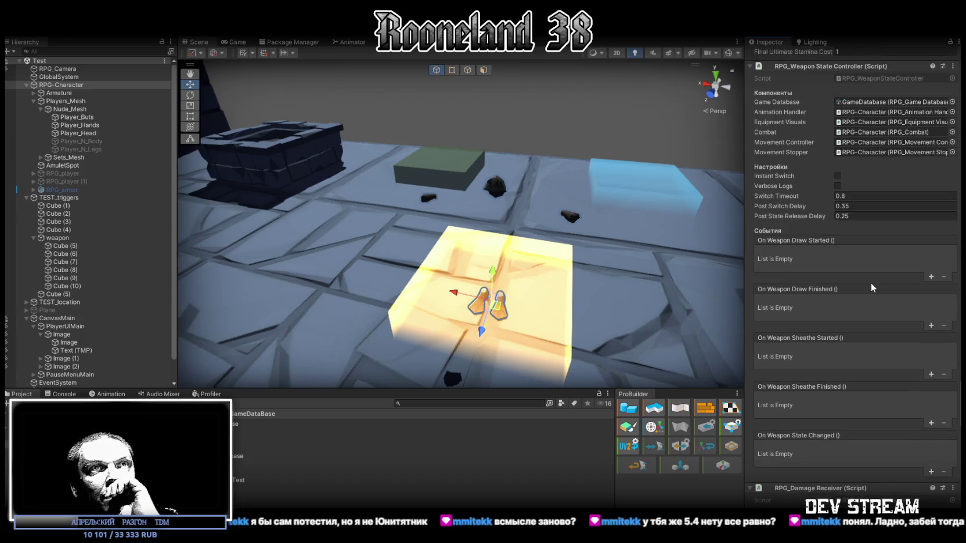
scroll(870, 283, "down", 8)
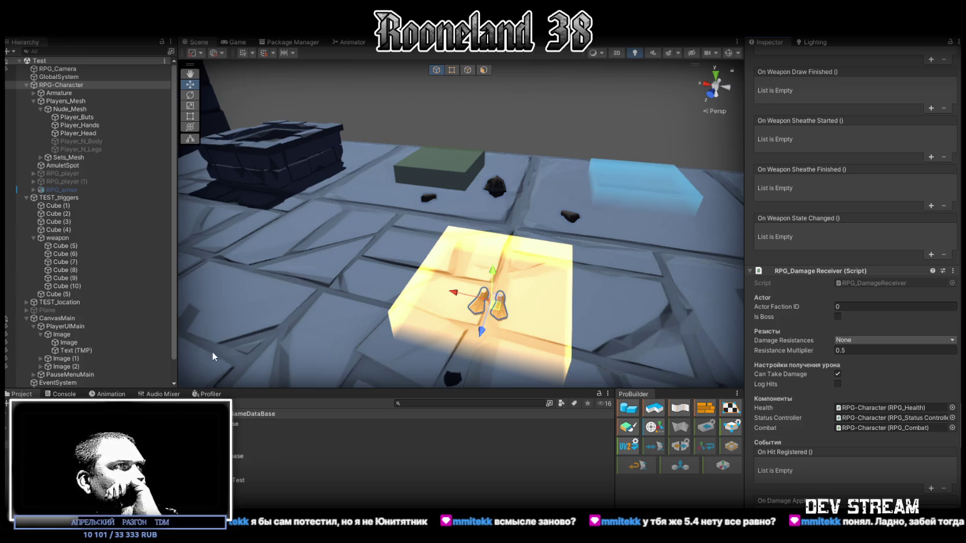
left_click(58, 441)
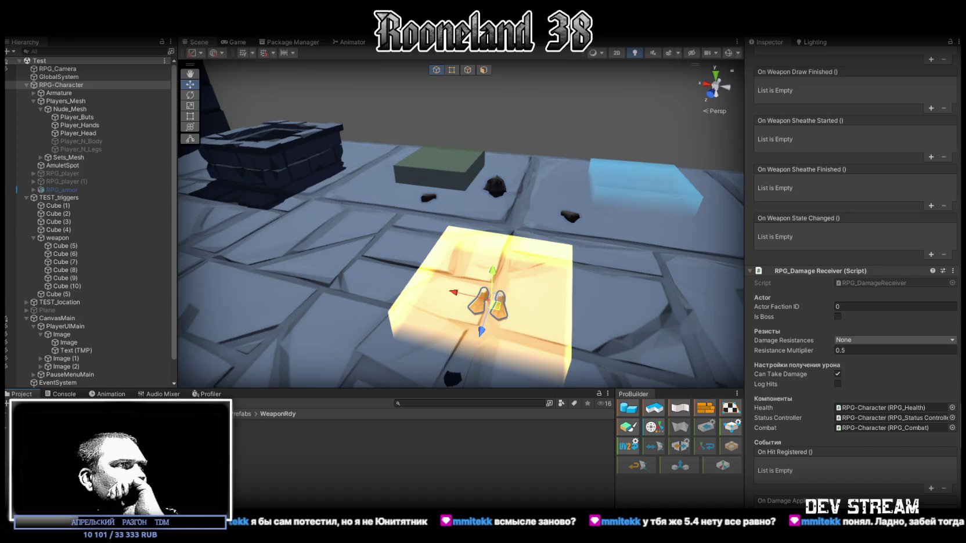
Inspect the 2Hand-Sword 1 prefab with RPG_Gun folded, showing Special and Ultimate Cooldown 25
left_click(262, 424)
scroll(874, 106, "up", 10)
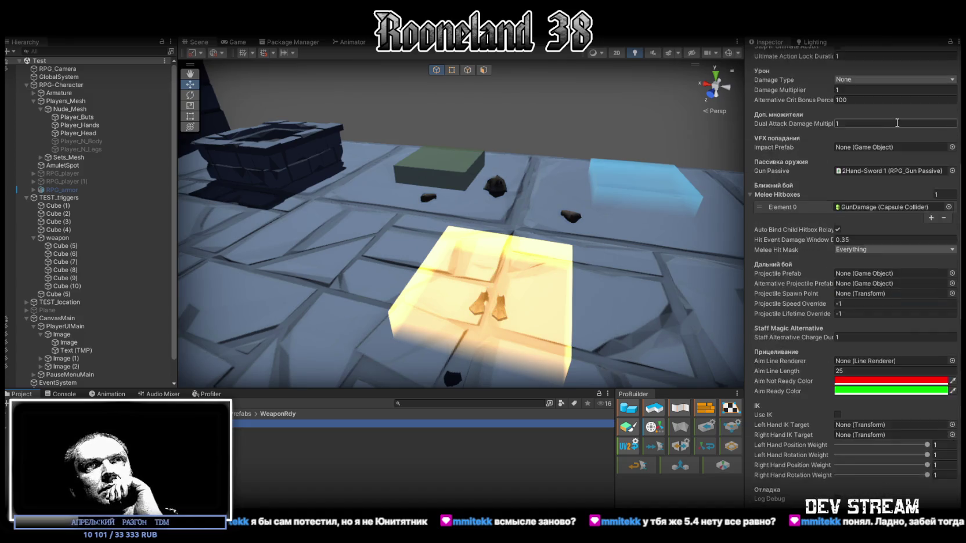
left_click(752, 184)
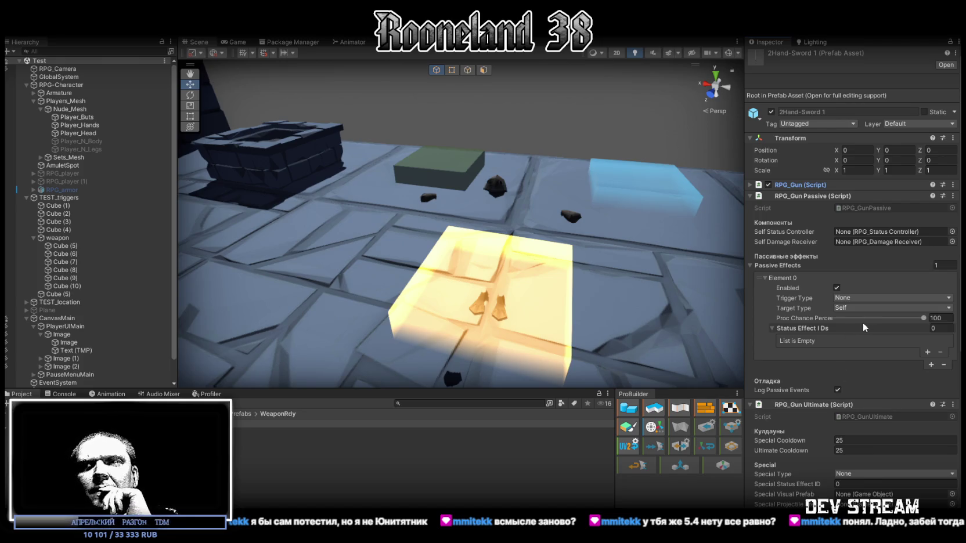
left_click(955, 53)
Switch the Inspector to Debug mode and expand only the RPG_Gun script's fields
left_click(958, 42)
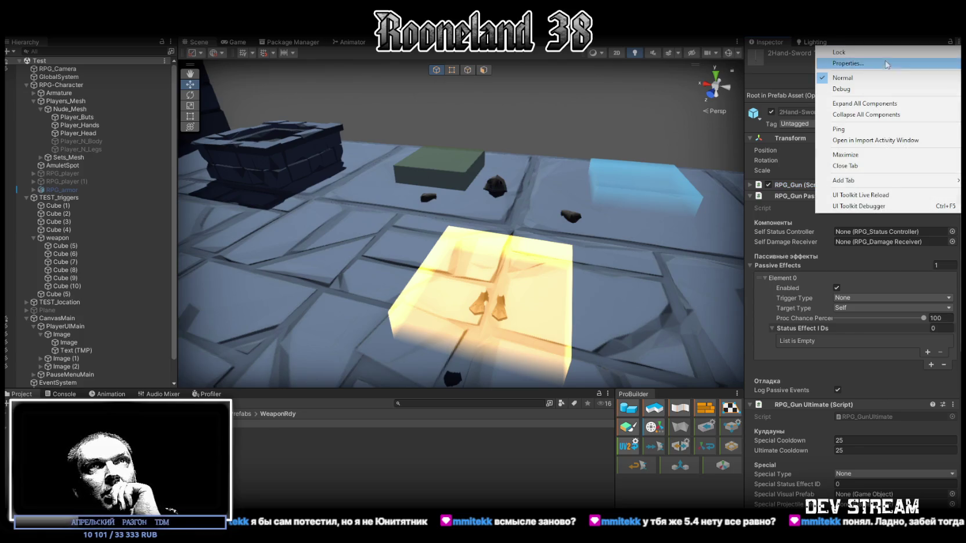
left_click(865, 88)
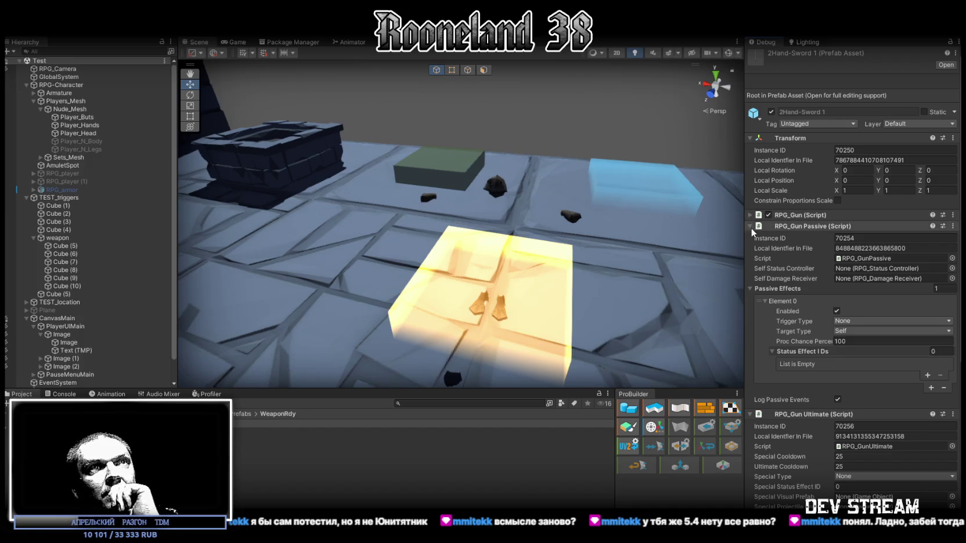
left_click(749, 227)
left_click(750, 237)
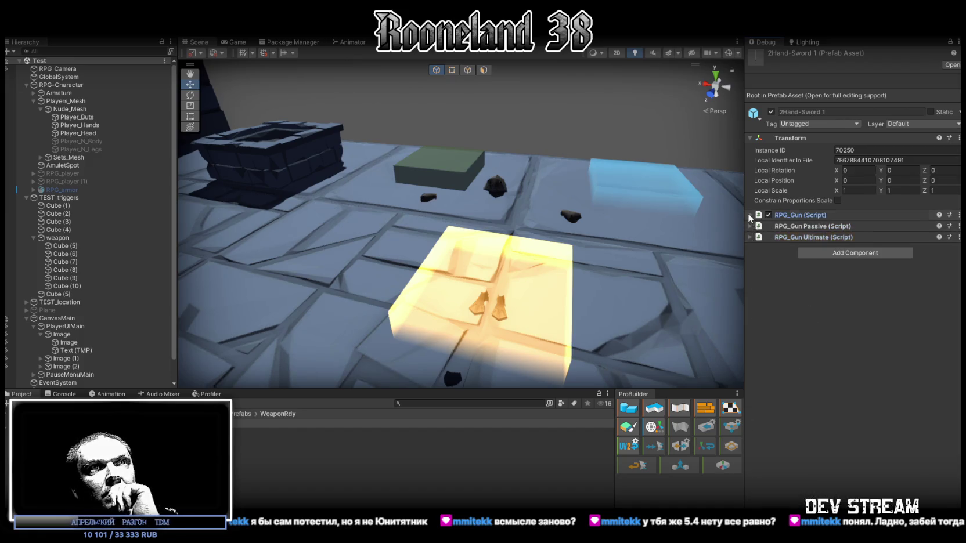
left_click(749, 215)
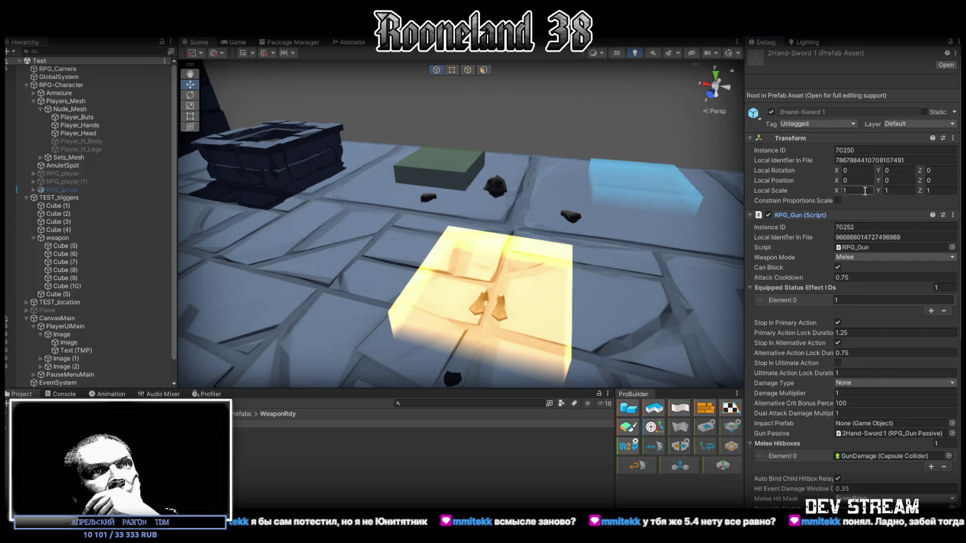
Scroll through RPG_Gun's debug fields, including Melee mode and Attack Cooldown 0.75
scroll(868, 235, "down", 2)
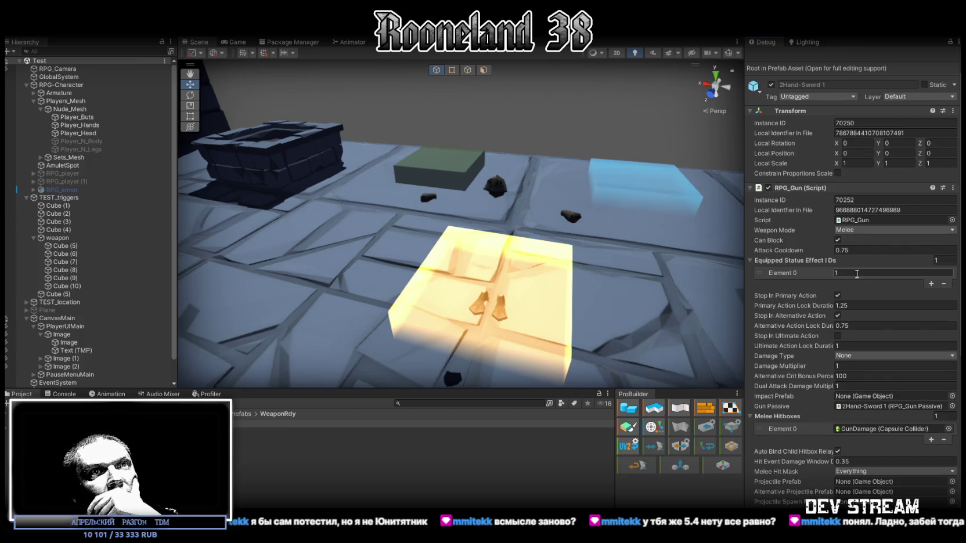
scroll(854, 284, "down", 2)
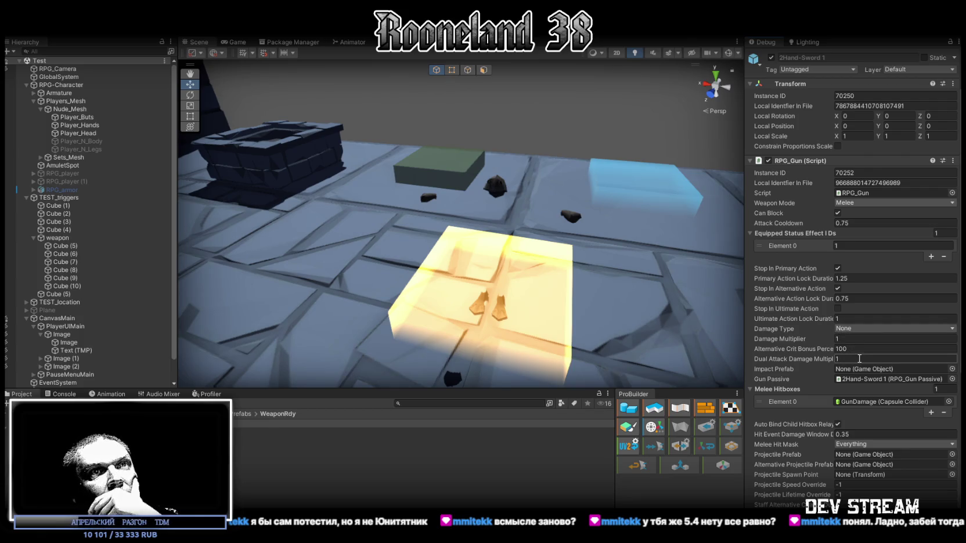
scroll(864, 356, "down", 1)
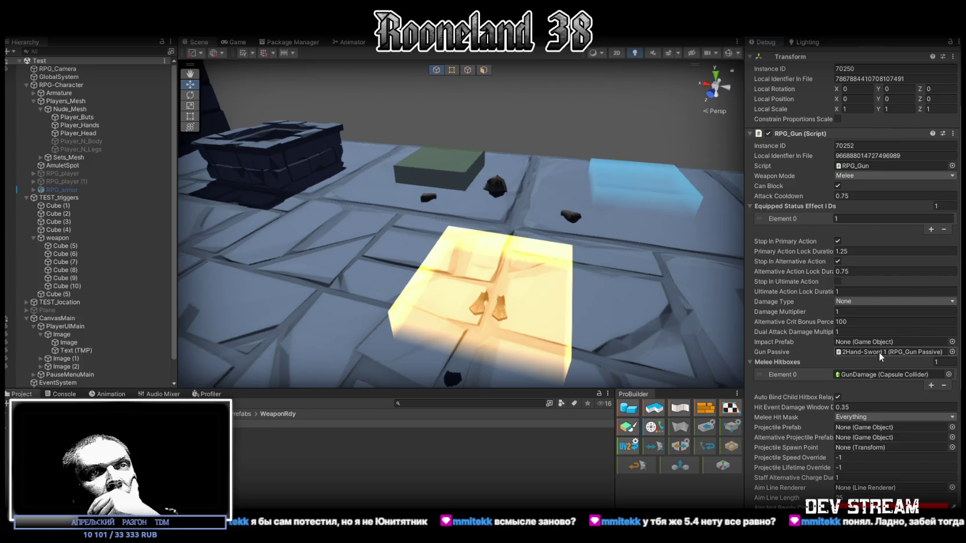
scroll(883, 350, "down", 3)
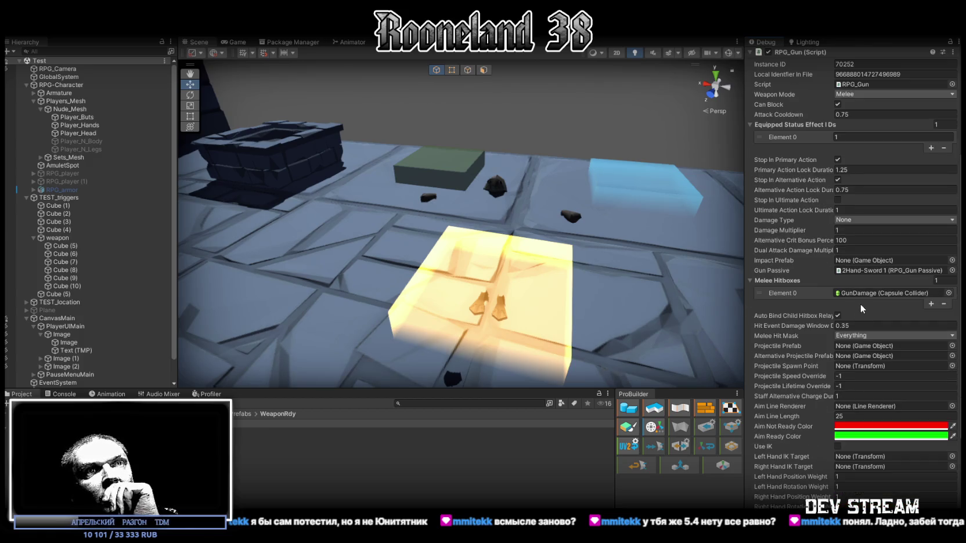
scroll(868, 340, "down", 1)
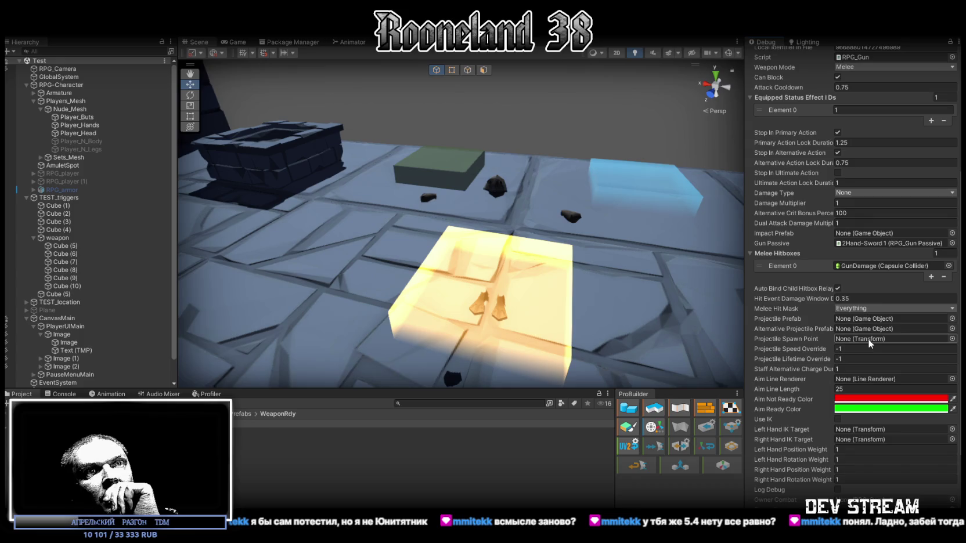
scroll(887, 339, "down", 2)
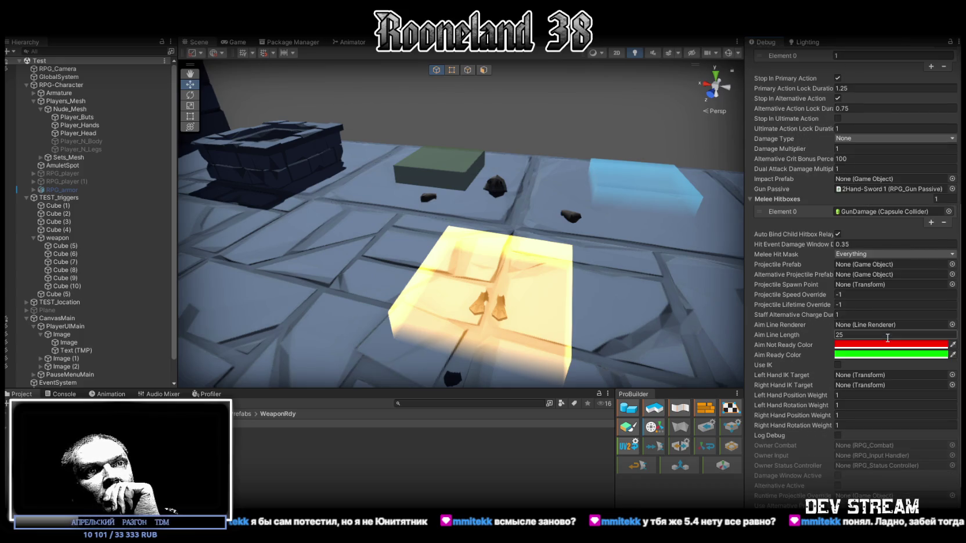
scroll(887, 337, "down", 1)
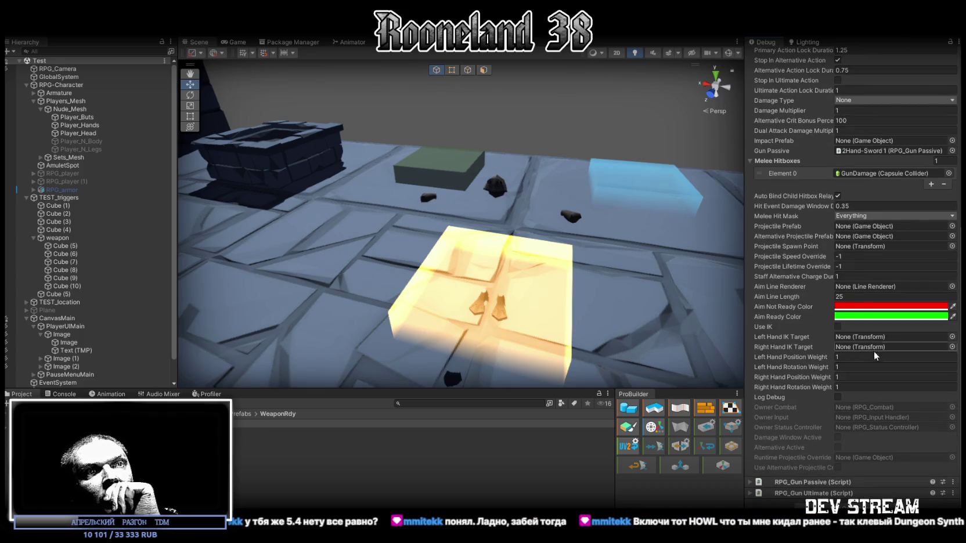
Expand the RPG_Gun Passive and RPG_Gun Ultimate scripts and review their debug fields
left_click(750, 484)
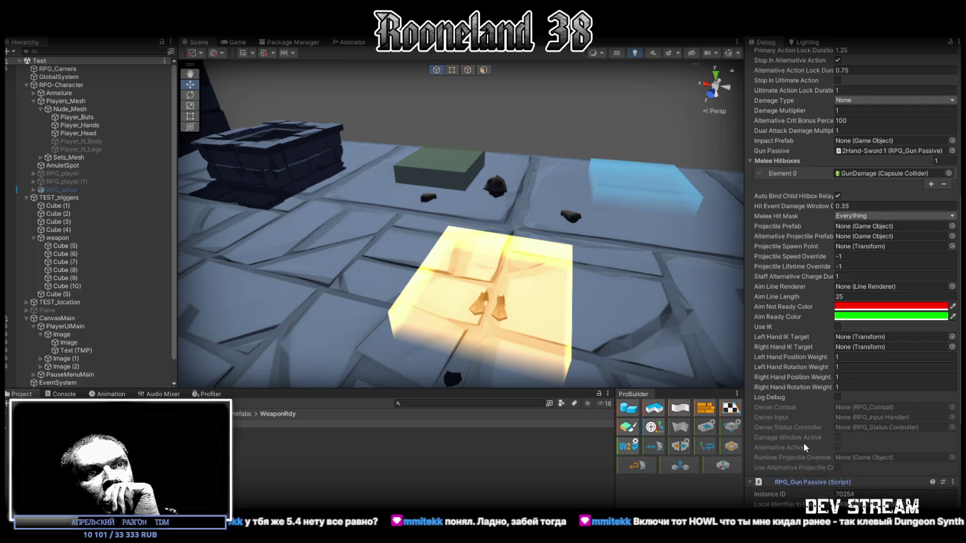
scroll(812, 439, "down", 4)
scroll(814, 439, "down", 1)
left_click(750, 493)
scroll(788, 457, "down", 8)
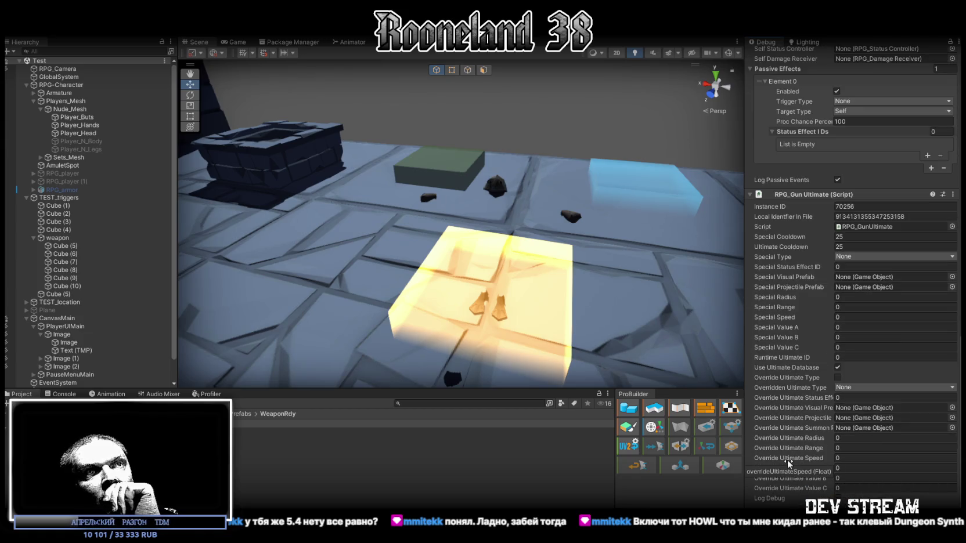
scroll(788, 460, "down", 1)
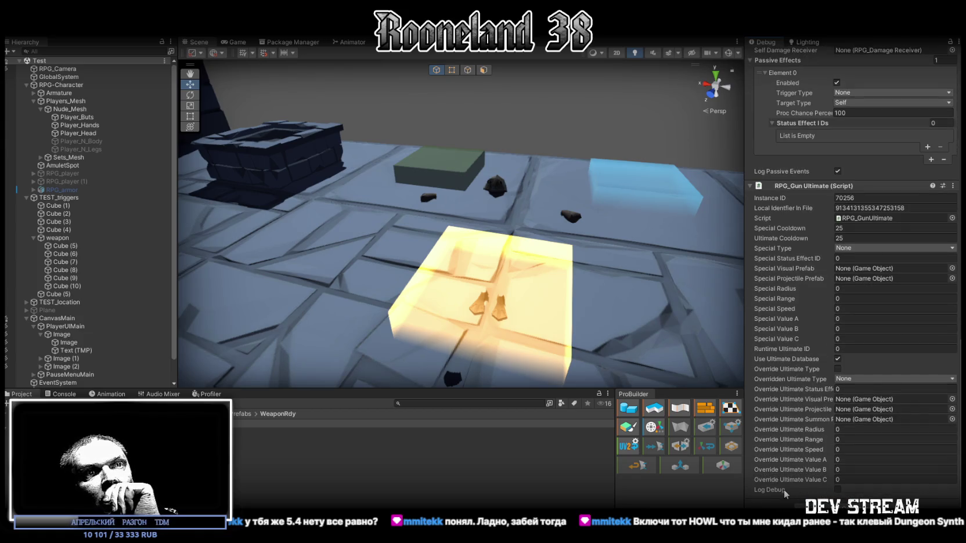